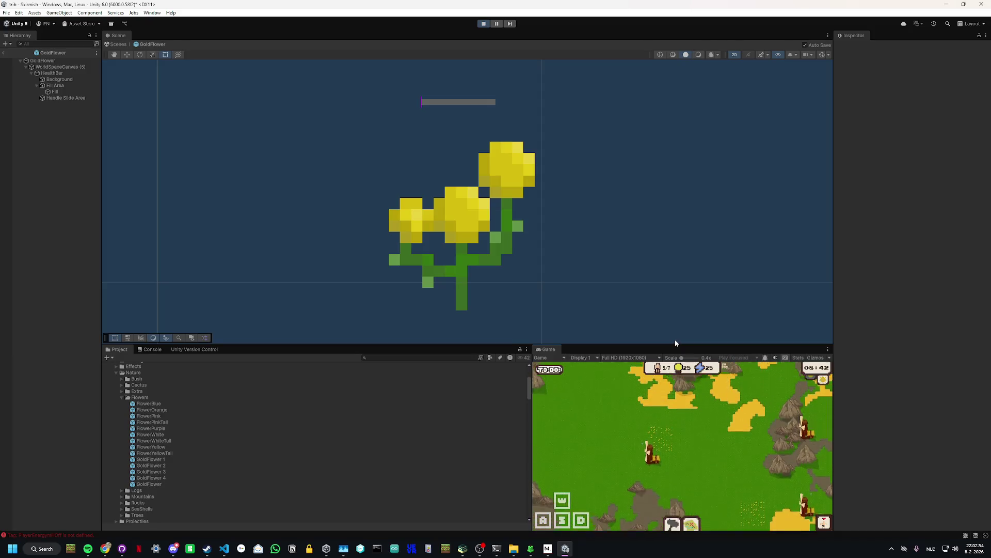
Step: Stop the running Unity game so the editor returns to edit mode with GoldFlower still open
{"action": "left_click", "coordinate": [484, 23]}
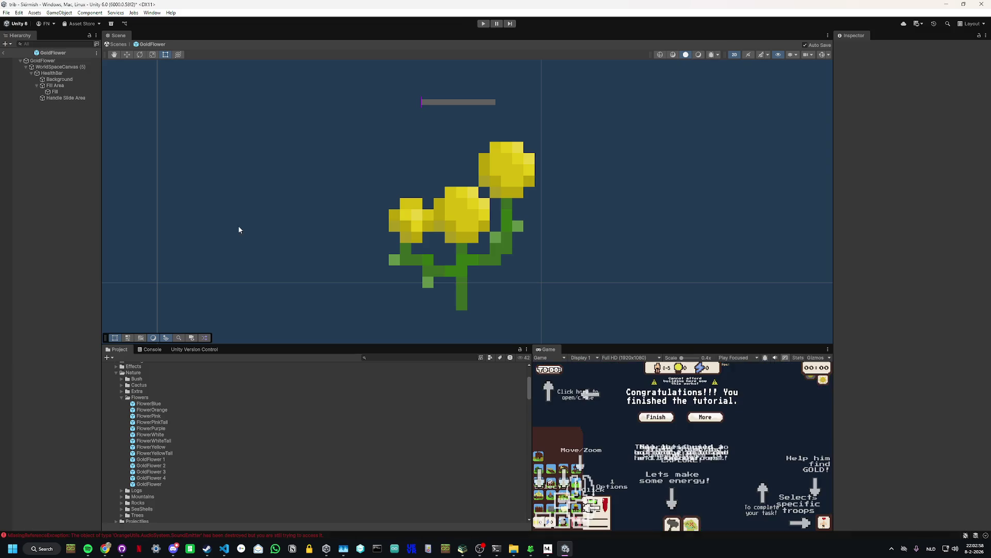
{"action": "mouse_move", "coordinate": [88, 548]}
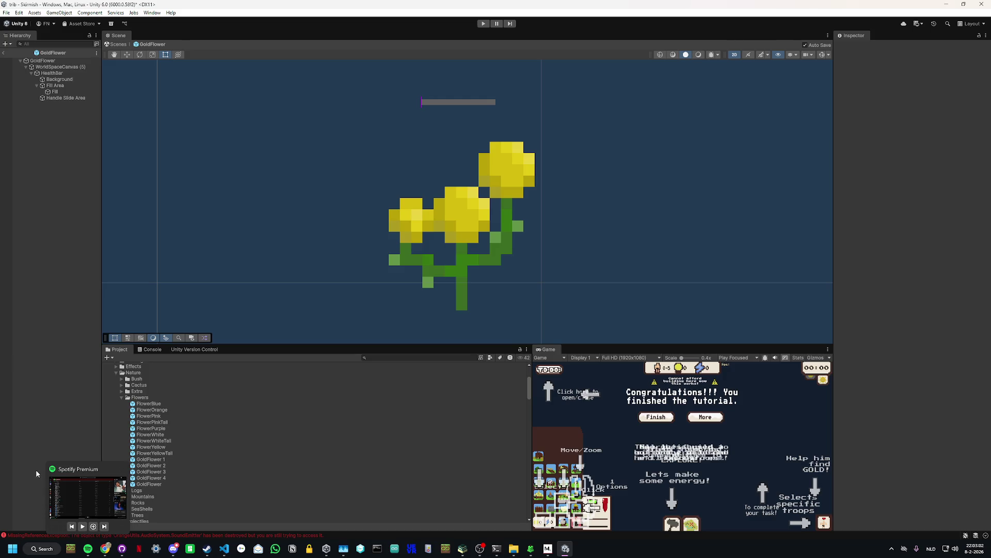
Step: Switch to Visual Studio Code and focus SpawnGold.cs at the HandleGoldFlowerSpawning loop
{"action": "left_click", "coordinate": [224, 548]}
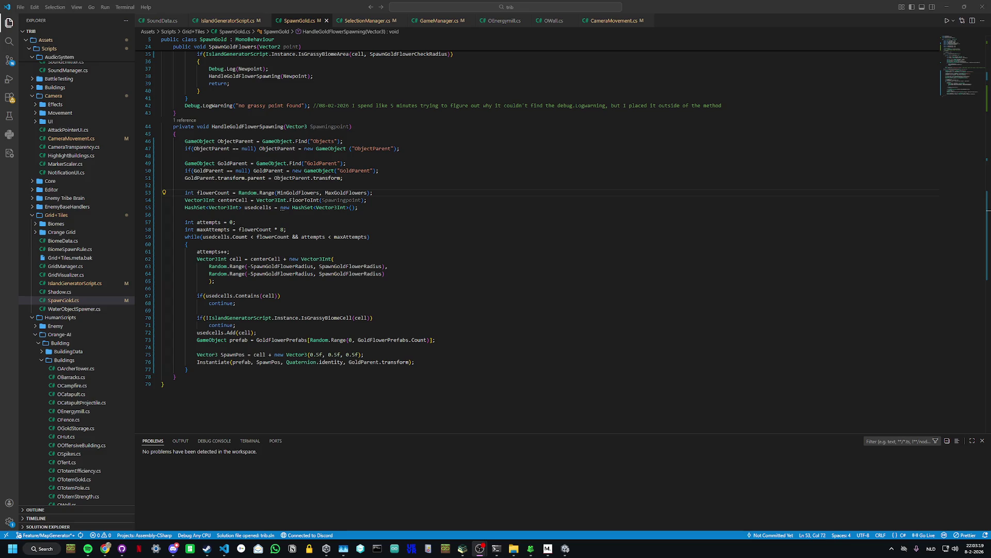
{"action": "left_click", "coordinate": [479, 549]}
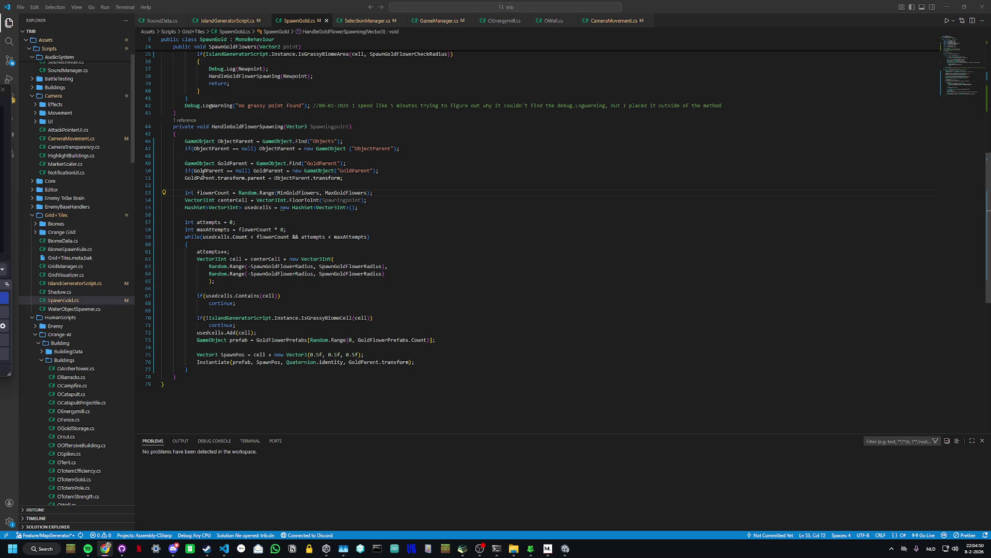
{"action": "left_click", "coordinate": [298, 192]}
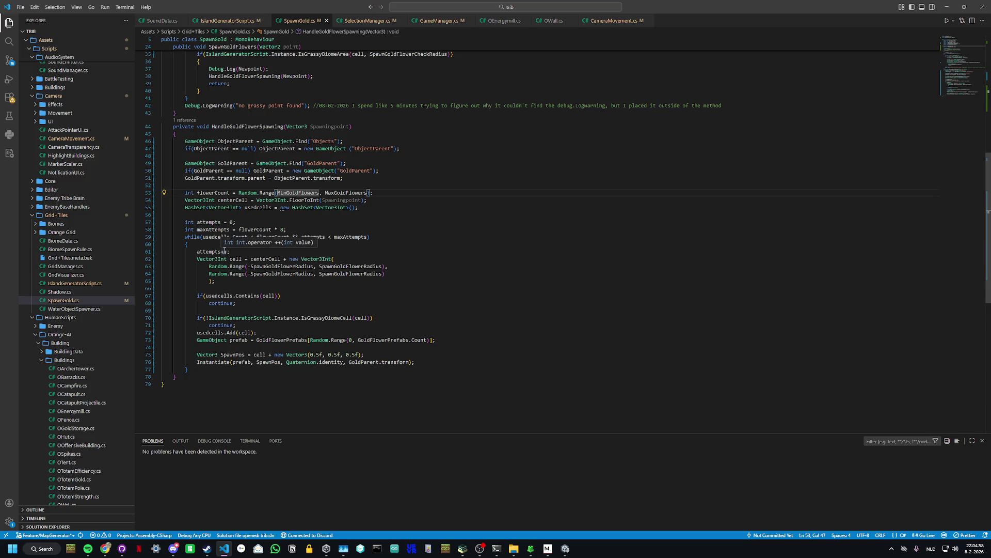
Step: Delete the 'Vector3Int cell = centerCell + new Vector3Int(' wrapper and its leftover closing ');'
{"action": "left_click", "coordinate": [236, 253]}
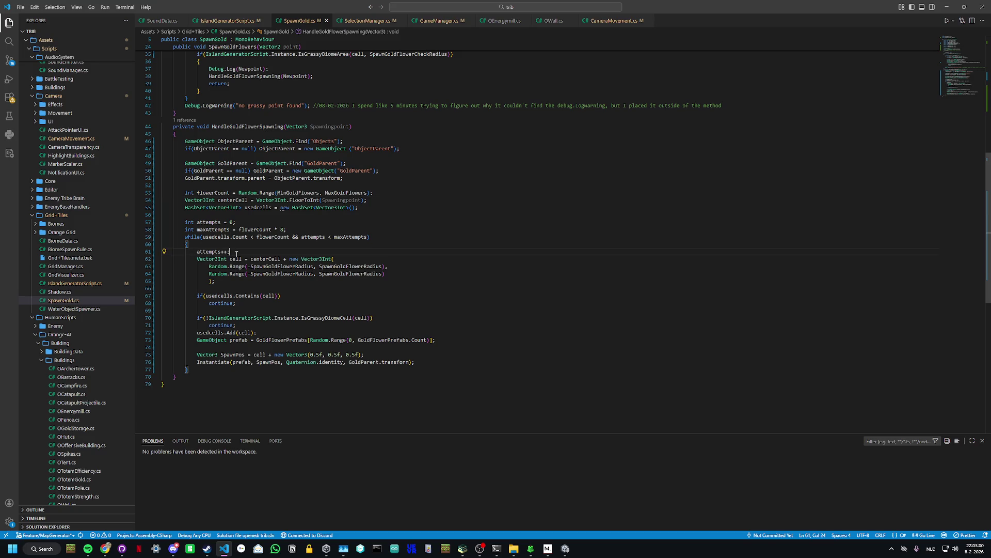
{"action": "key", "text": "Return"}
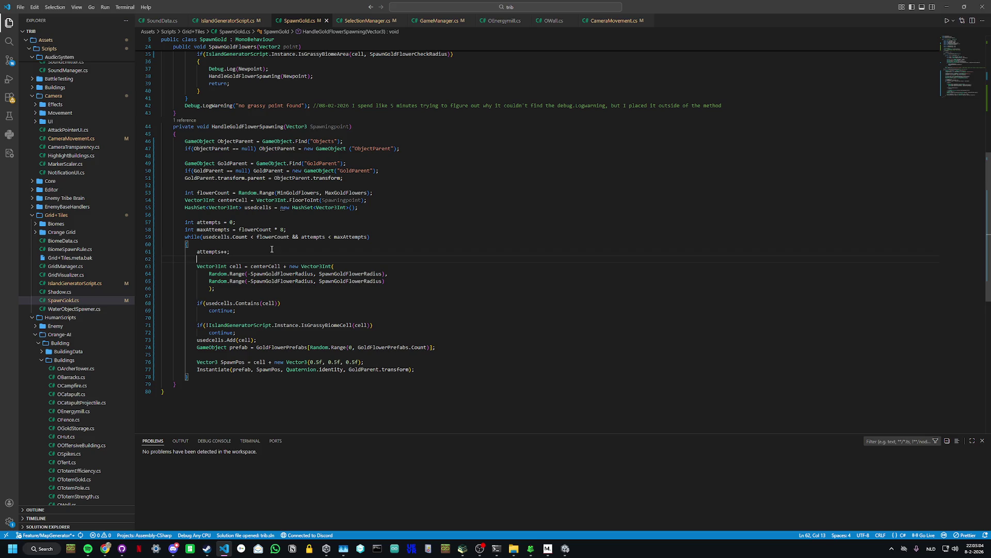
{"action": "key", "text": "BackSpace"}
{"action": "key", "text": "BackSpace"}
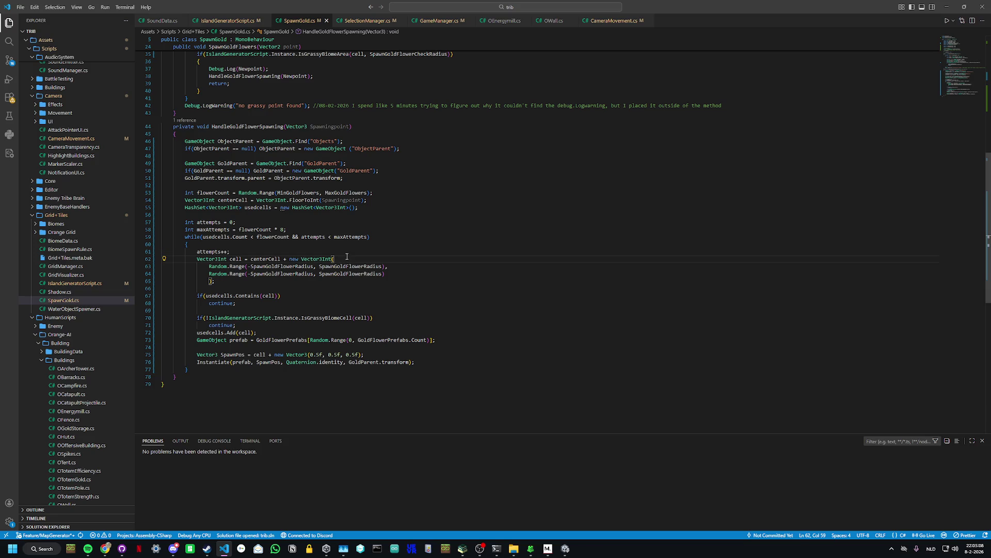
{"action": "left_click_drag", "start_coordinate": [346, 259], "coordinate": [345, 252]}
{"action": "key", "text": "BackSpace"}
{"action": "left_click", "coordinate": [232, 275]}
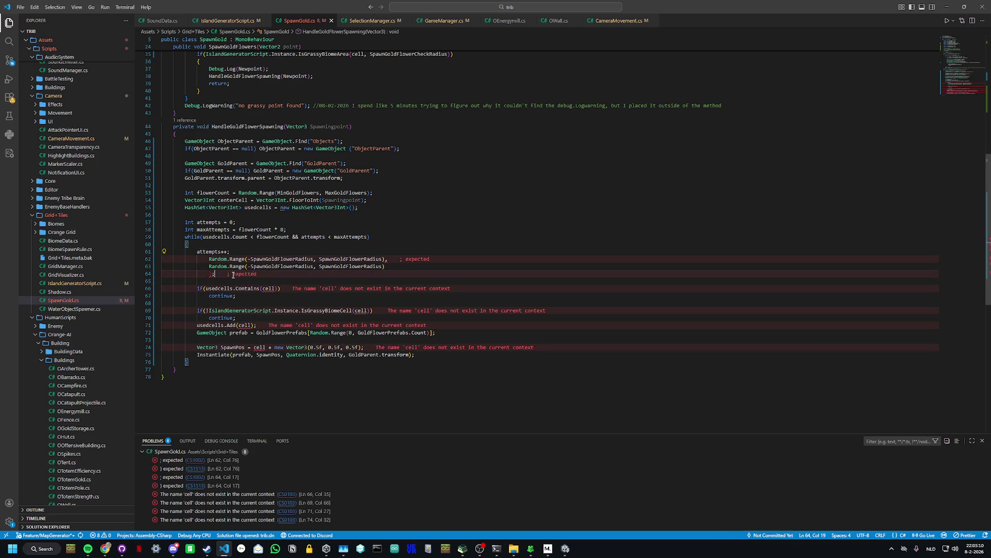
{"action": "key", "text": "BackSpace"}
{"action": "key", "text": "BackSpace"}
{"action": "key", "text": "BackSpace"}
{"action": "key", "text": "Up"}
{"action": "key", "text": "Up"}
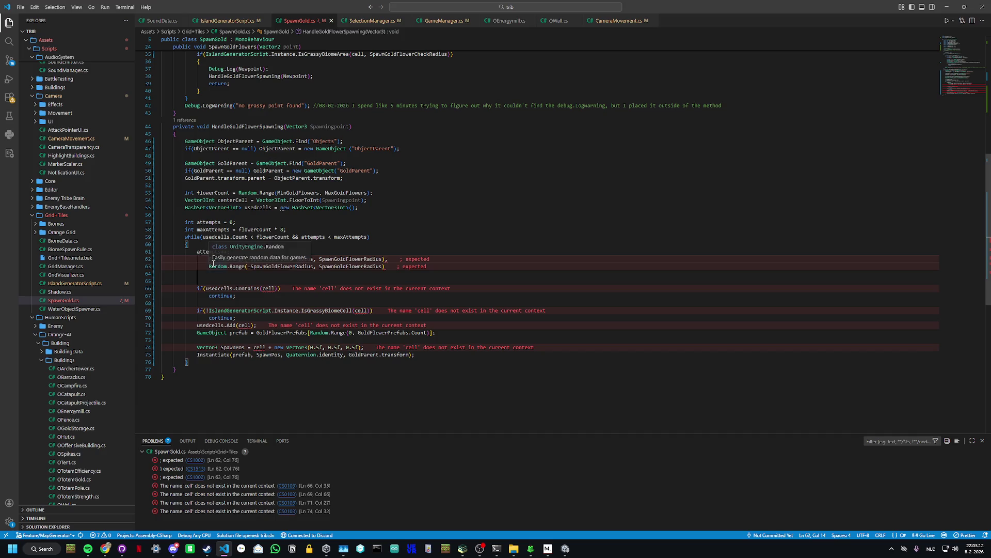
Step: Prefix the two Random.Range lines with 'int ox =' and 'int oy ='
{"action": "type", "text": "int ox"}
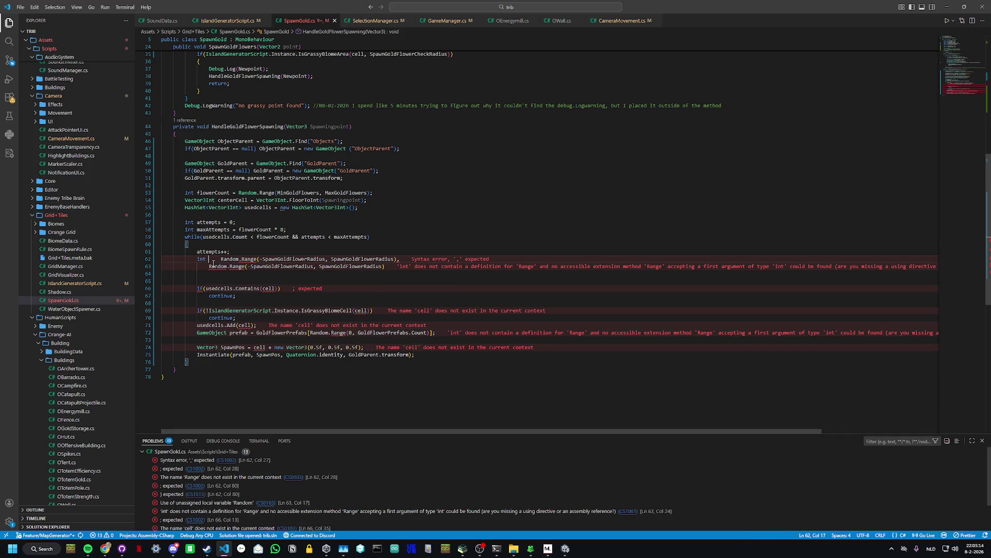
{"action": "type", "text": " ="}
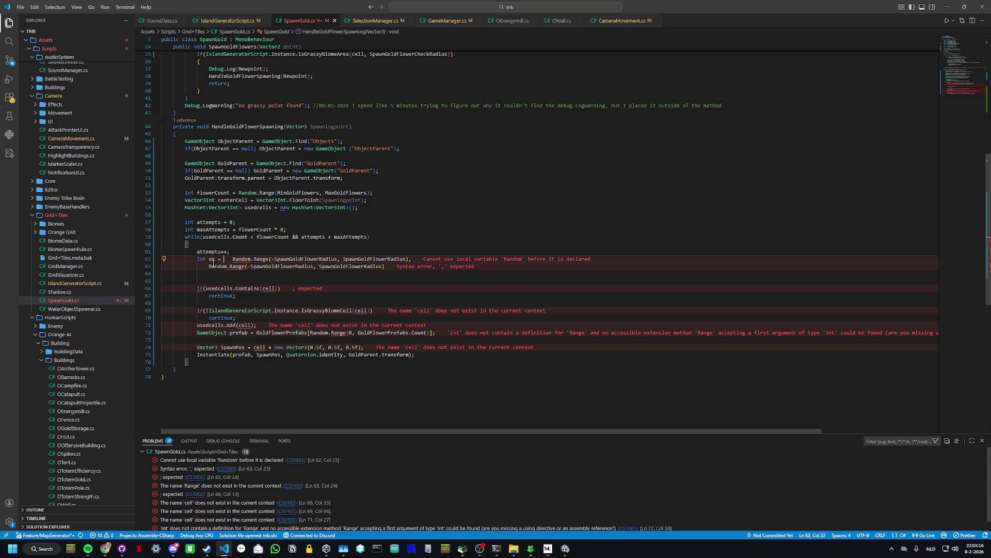
{"action": "key", "text": "BackSpace"}
{"action": "key", "text": "BackSpace"}
{"action": "key", "text": "BackSpace"}
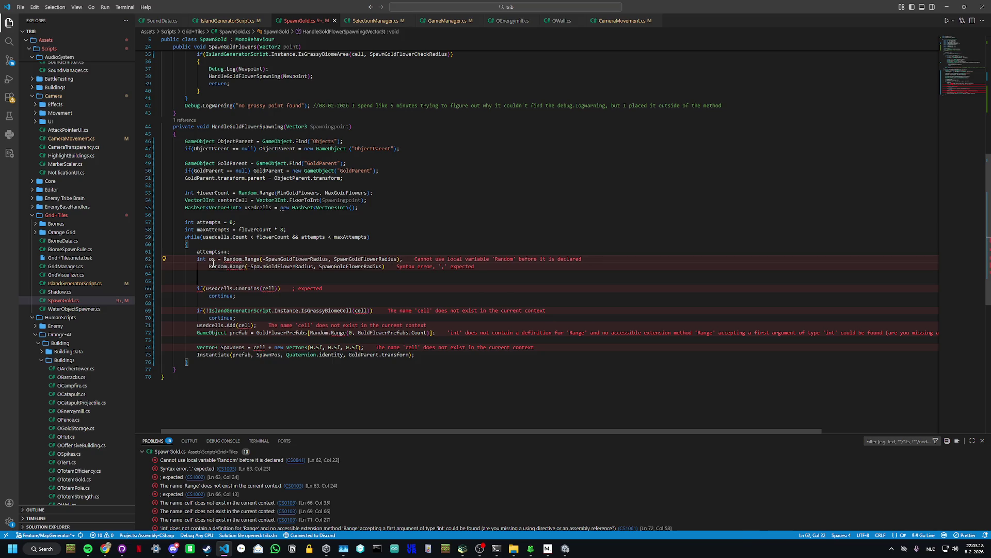
{"action": "left_click", "coordinate": [213, 265]}
{"action": "key", "text": "Left"}
{"action": "key", "text": "Left"}
{"action": "key", "text": "Left"}
{"action": "type", "text": "int"}
{"action": "type", "text": " o"}
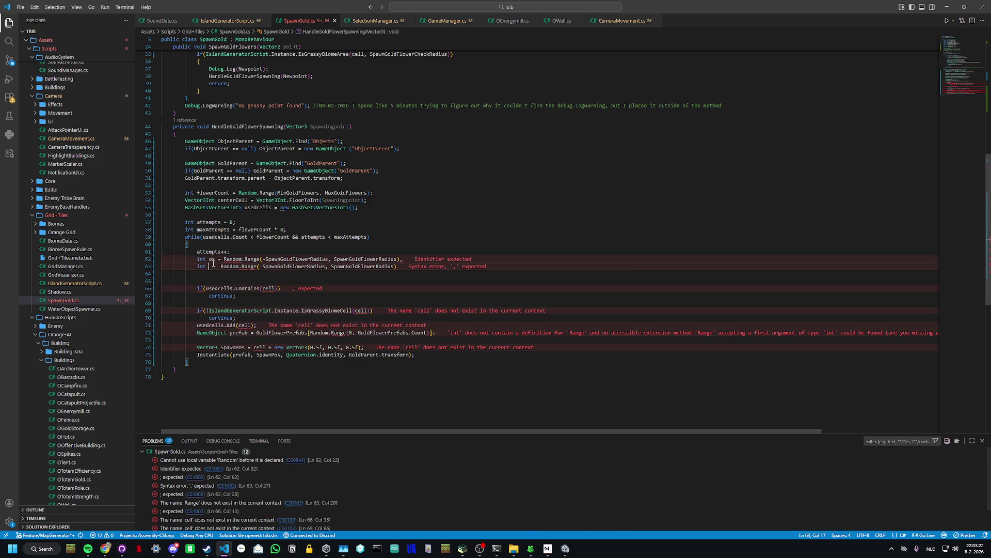
{"action": "type", "text": "y"}
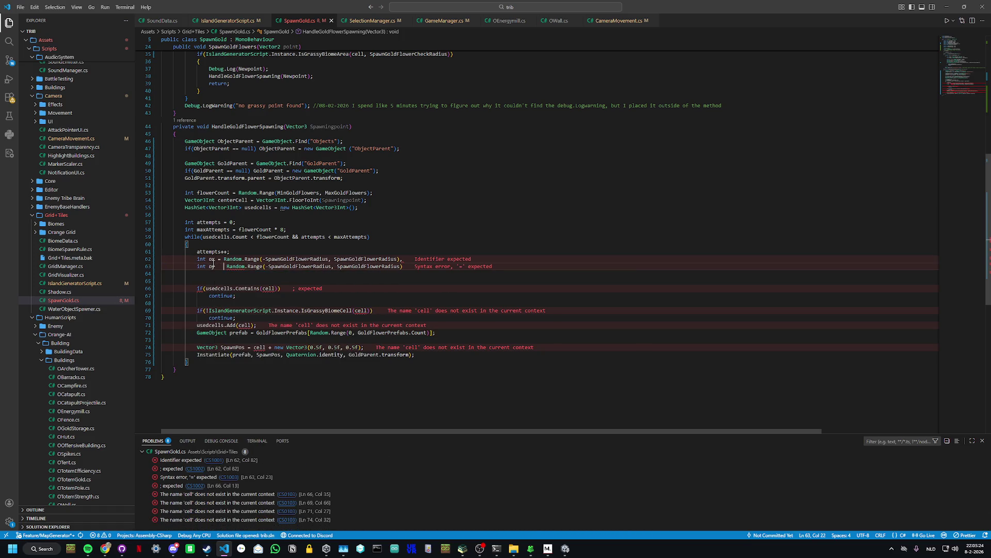
{"action": "key", "text": "BackSpace"}
{"action": "type", "text": "="}
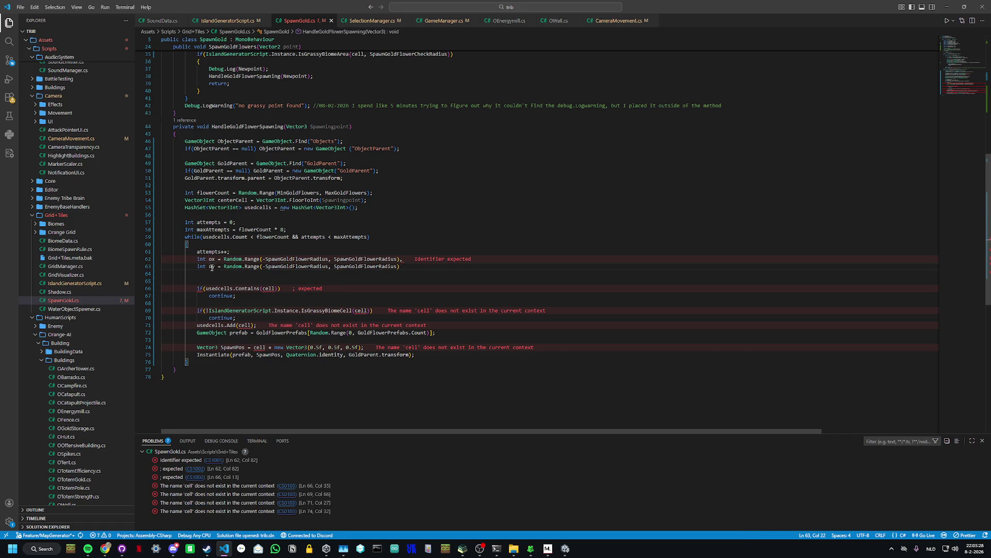
Step: Replace the ox line's trailing comma with ';' and end the oy line with ';'
{"action": "left_click", "coordinate": [415, 260]}
{"action": "key", "text": "Home"}
{"action": "key", "text": "BackSpace"}
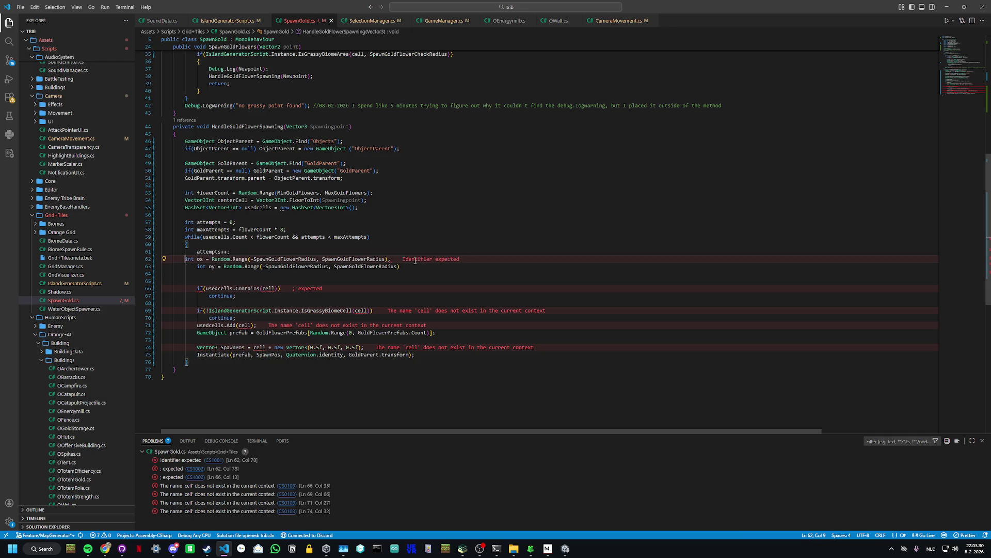
{"action": "key", "text": "Tab"}
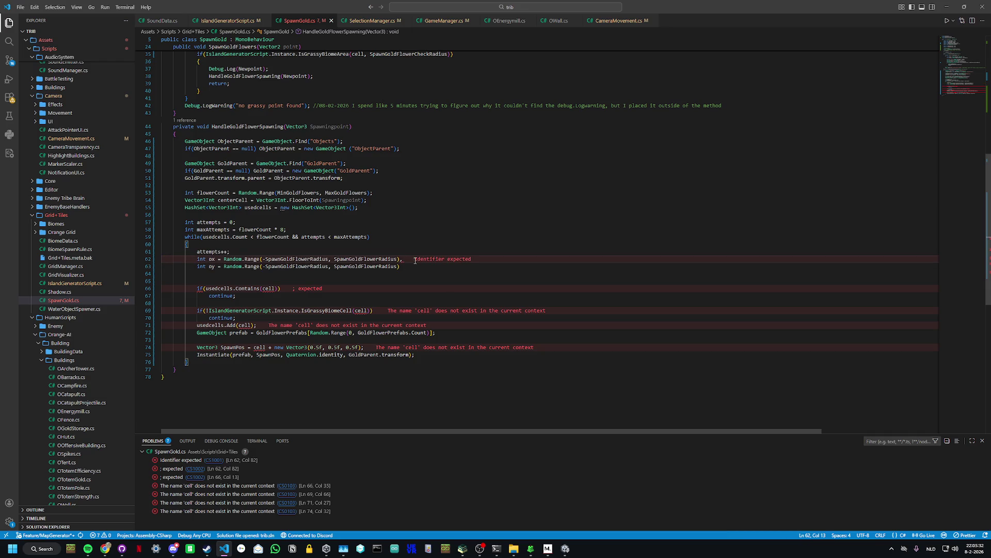
{"action": "key", "text": "End"}
{"action": "key", "text": "BackSpace"}
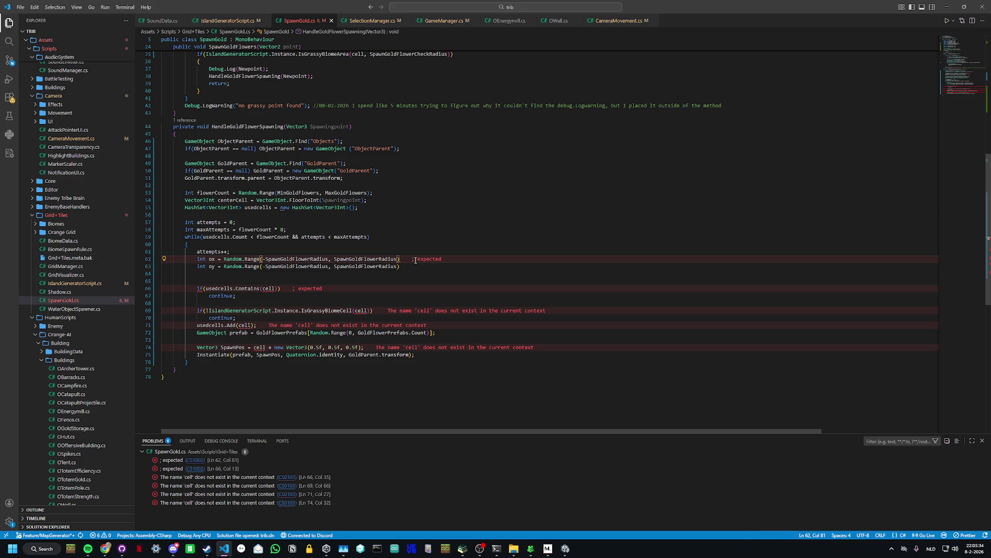
{"action": "type", "text": ";"}
{"action": "key", "text": "Down"}
{"action": "key", "text": "Home"}
{"action": "key", "text": "Home"}
{"action": "left_click", "coordinate": [421, 267]}
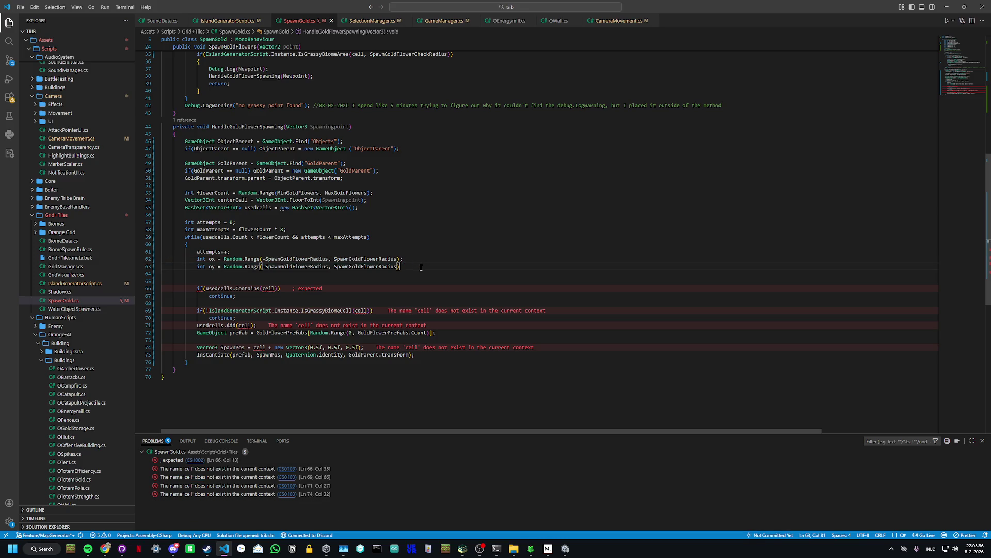
{"action": "type", "text": ";"}
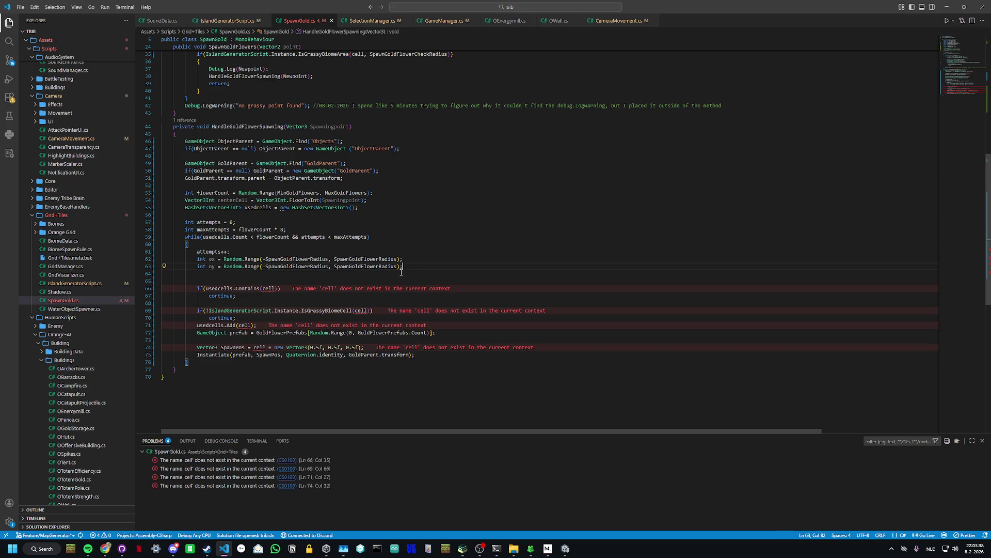
Step: Add 'Vector3Int cell = centerCell + new Vector3Int(ox, oy, 0);' below the oy line
{"action": "left_click", "coordinate": [321, 273]}
{"action": "type", "text": "Vector"}
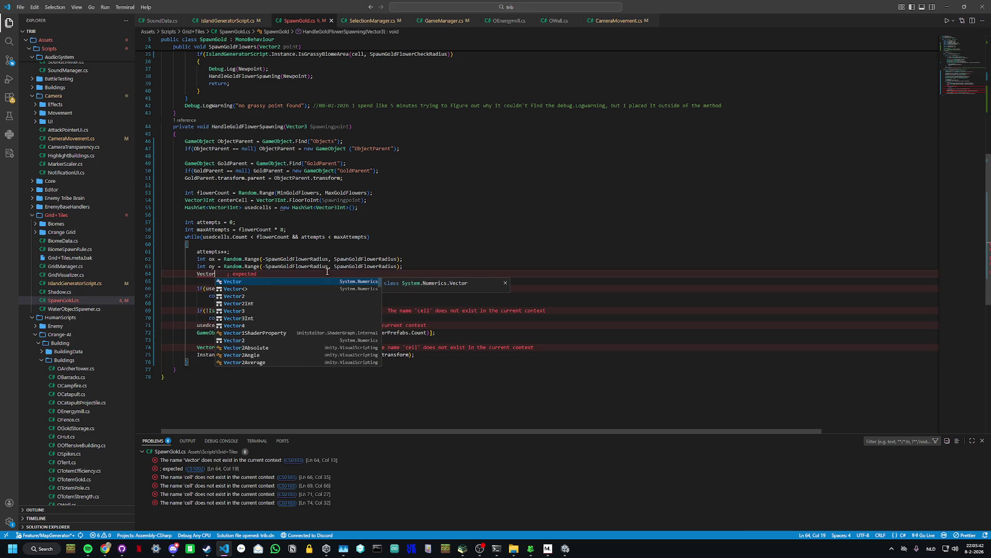
{"action": "type", "text": "3Int"}
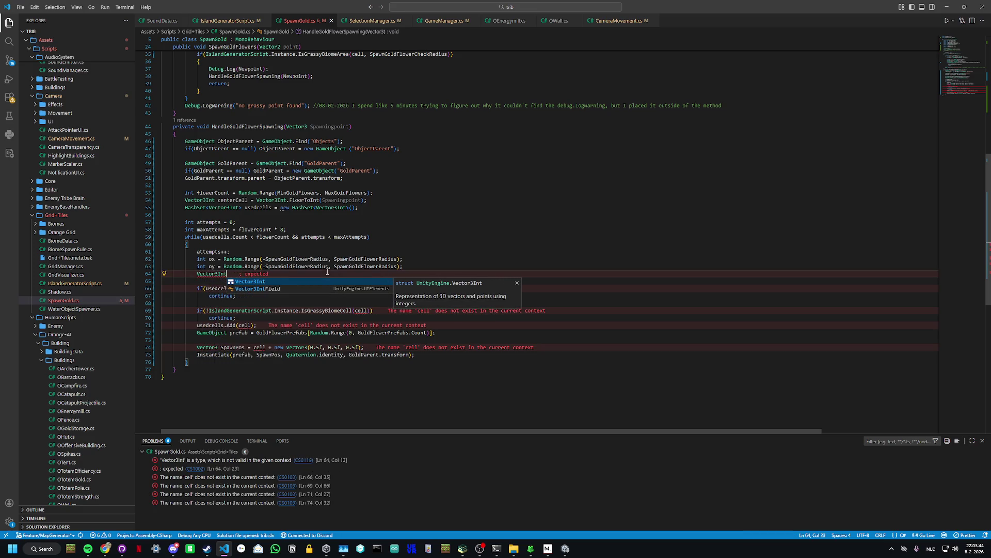
{"action": "type", "text": " cell "}
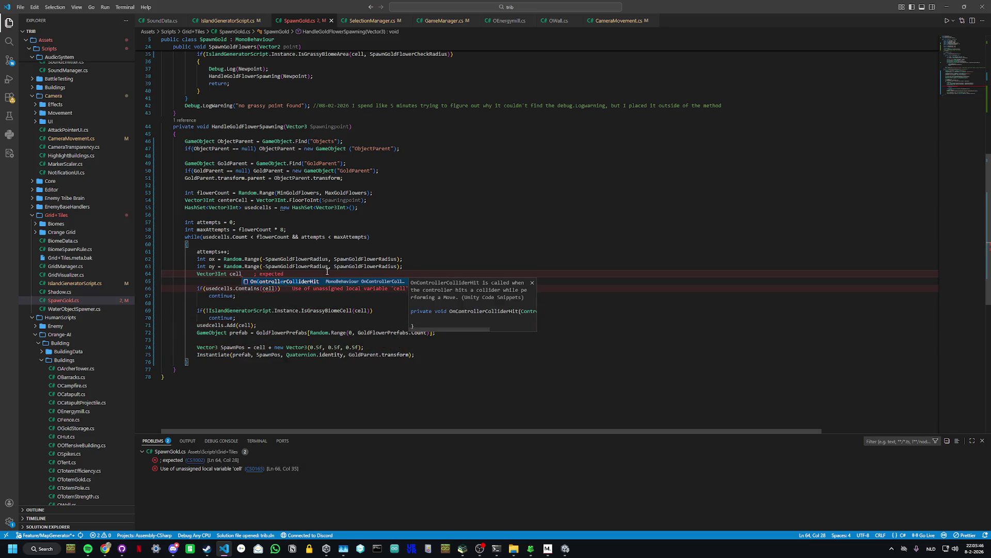
{"action": "type", "text": "= center"}
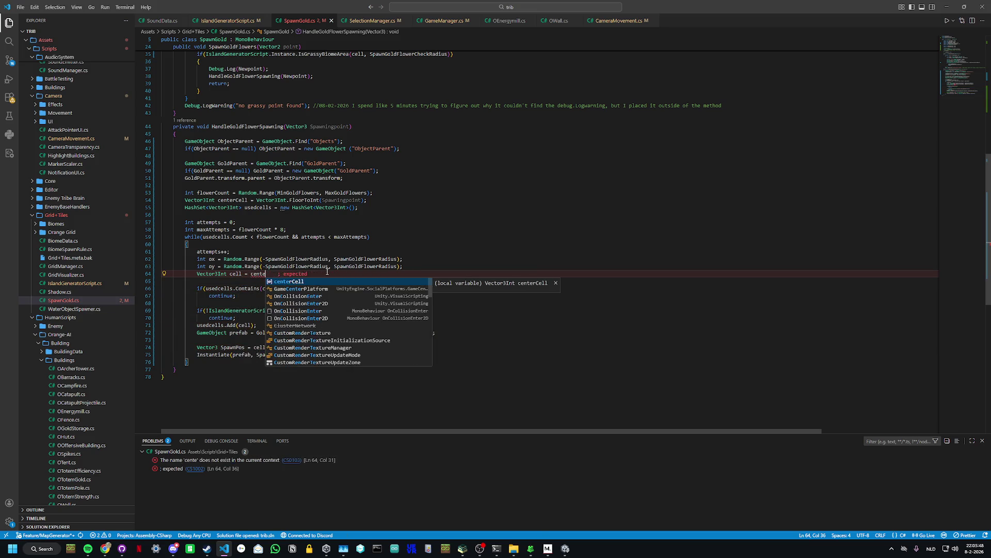
{"action": "key", "text": "Tab"}
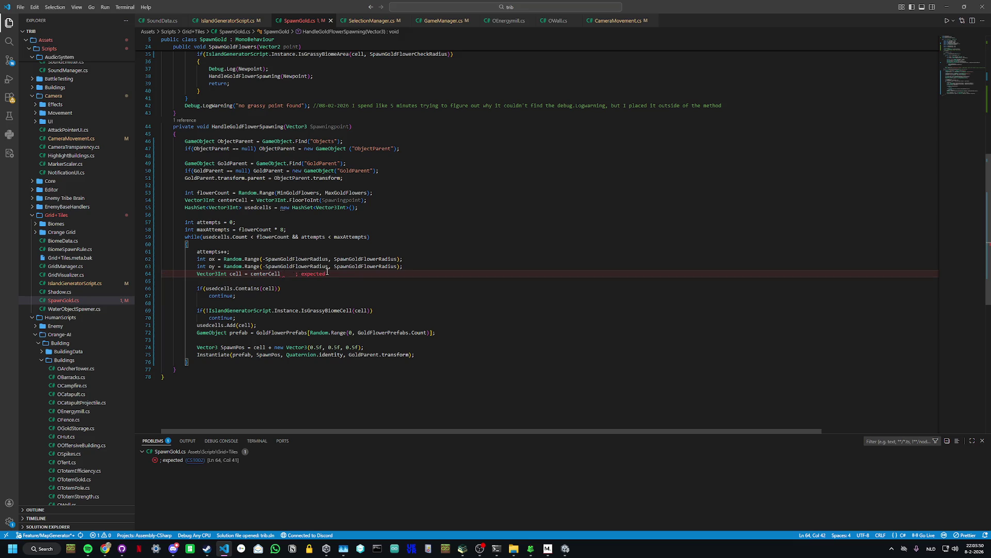
{"action": "type", "text": "+ new "}
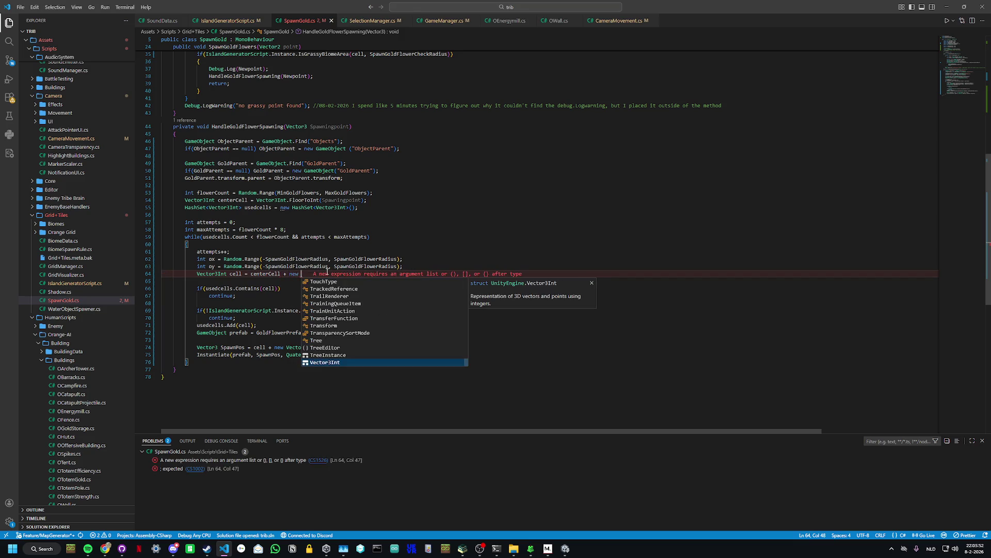
{"action": "type", "text": "Vect"}
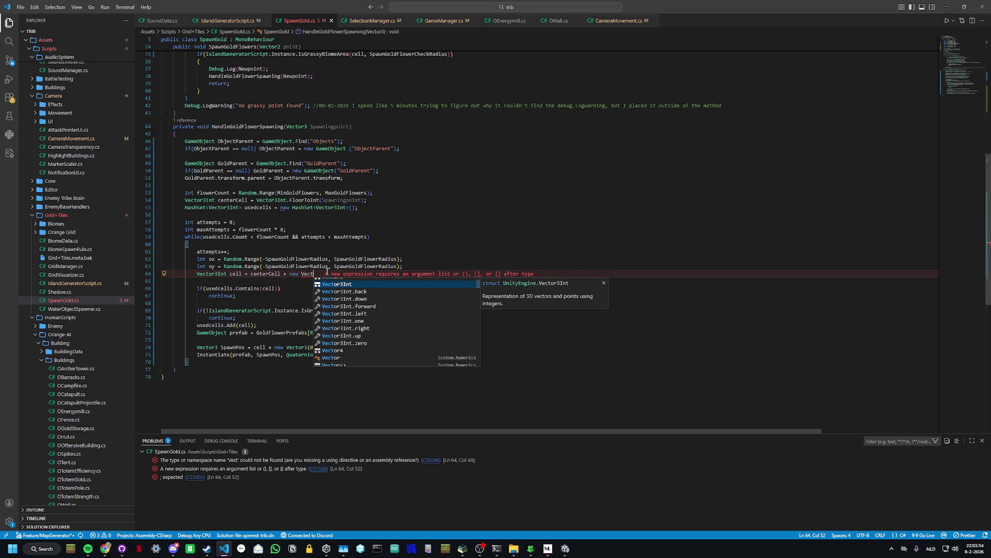
{"action": "type", "text": "or3Int"}
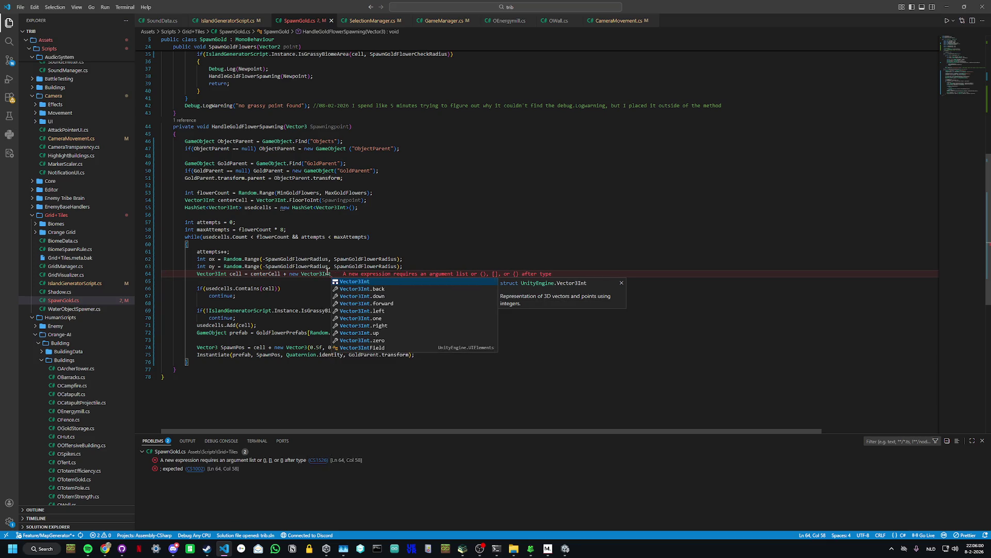
{"action": "type", "text": "(ox,"}
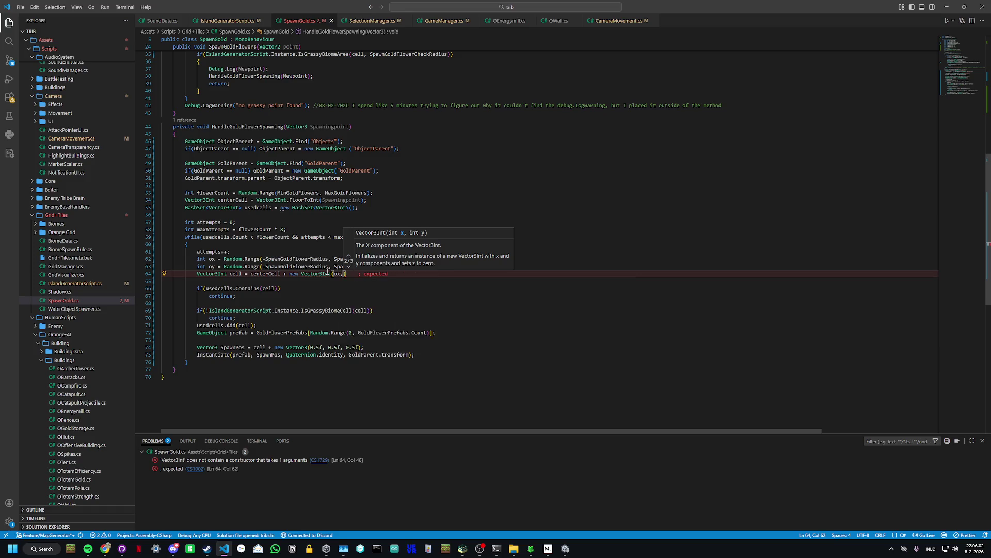
{"action": "type", "text": " oy "}
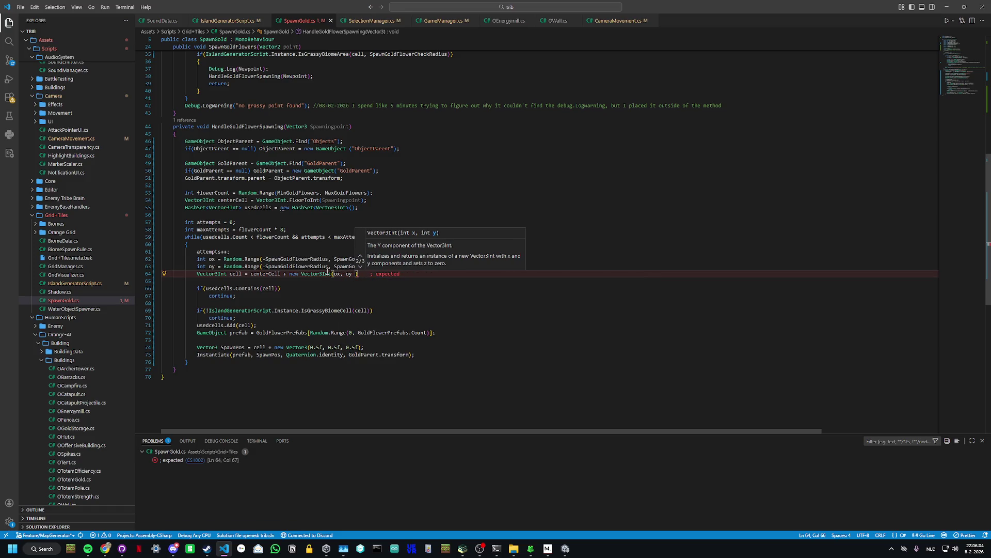
{"action": "type", "text": "0"}
{"action": "key", "text": "Left"}
{"action": "key", "text": "Left"}
{"action": "type", "text": ","}
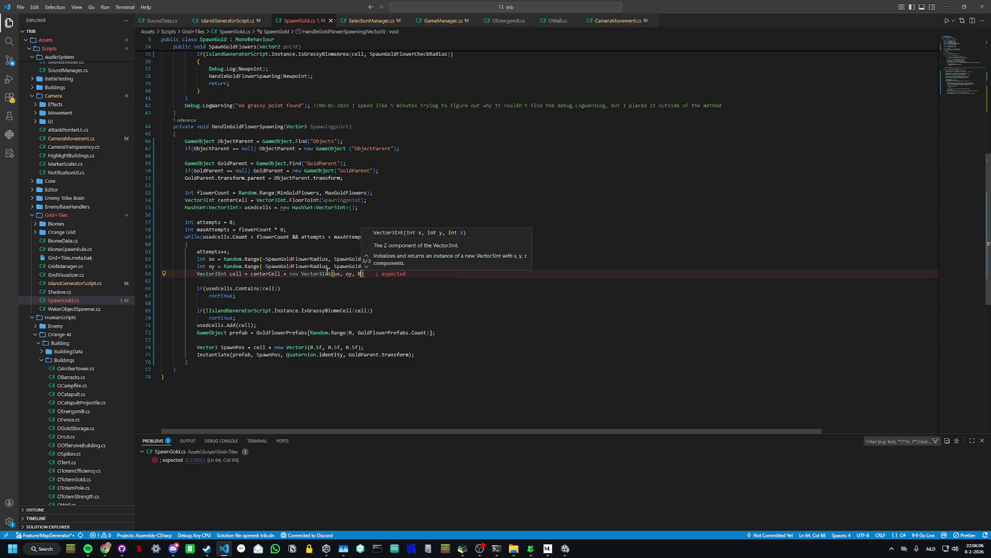
{"action": "key", "text": "End"}
{"action": "type", "text": ";"}
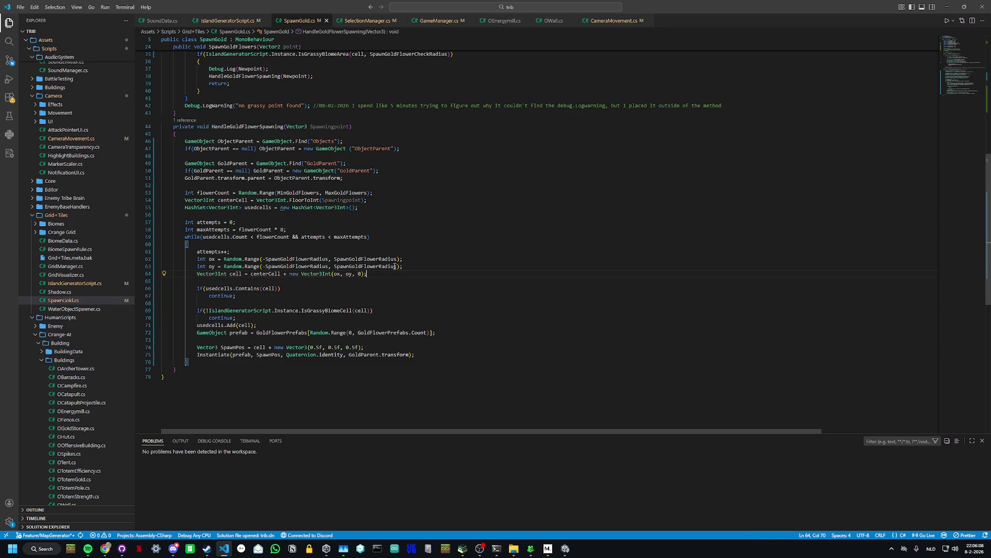
Step: Extend the oy Random.Range upper bound to SpawnGoldFlowerRadius + 1
{"action": "left_click", "coordinate": [398, 266]}
{"action": "type", "text": "+ 1"}
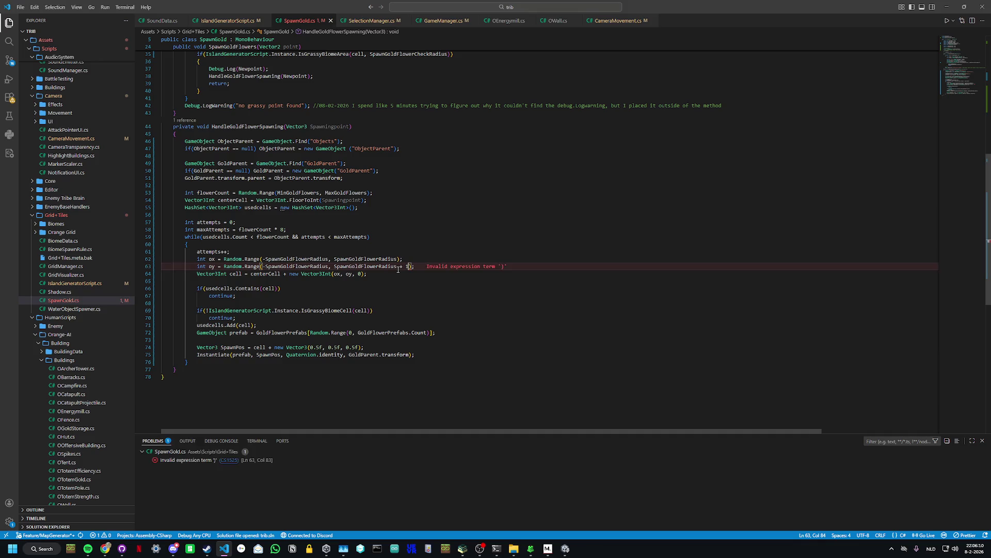
{"action": "key", "text": "Up"}
{"action": "key", "text": "Left"}
{"action": "key", "text": "Left"}
{"action": "type", "text": "+ 1"}
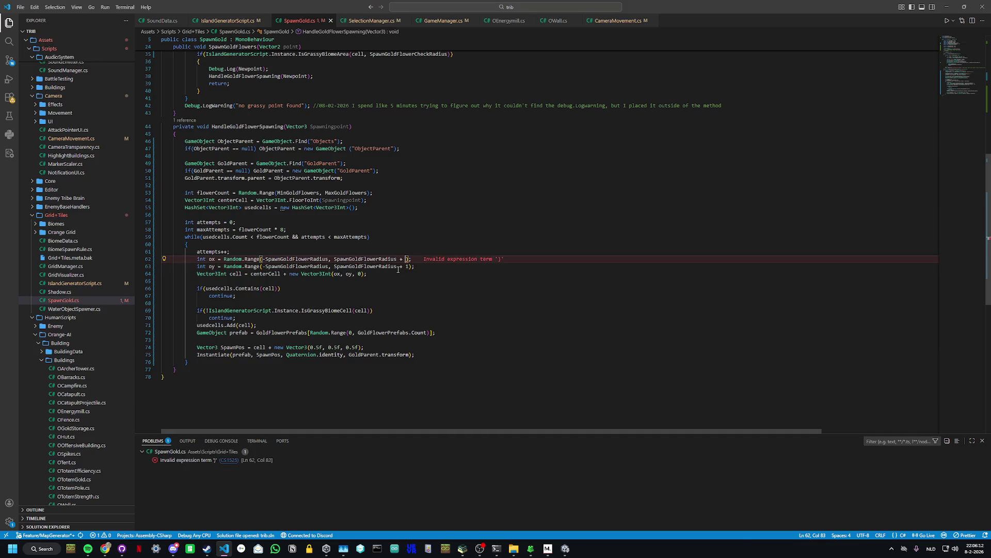
Step: Add 'float dist01 = (Mathf.Abs(ox) + Mathf.Abs(oy)) / (float)(SpawnGoldFlowerRadius * 2);'
{"action": "left_click", "coordinate": [394, 280]}
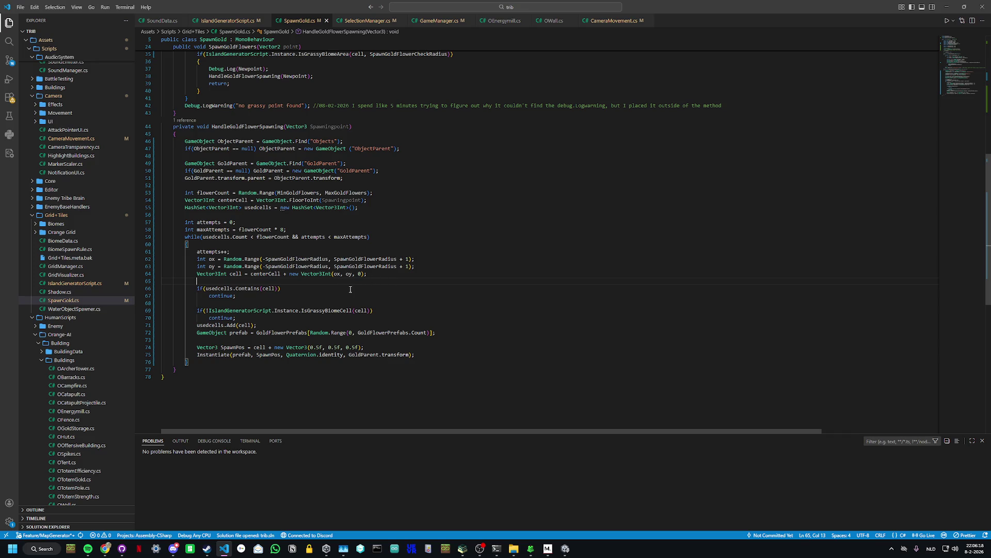
{"action": "type", "text": "float d"}
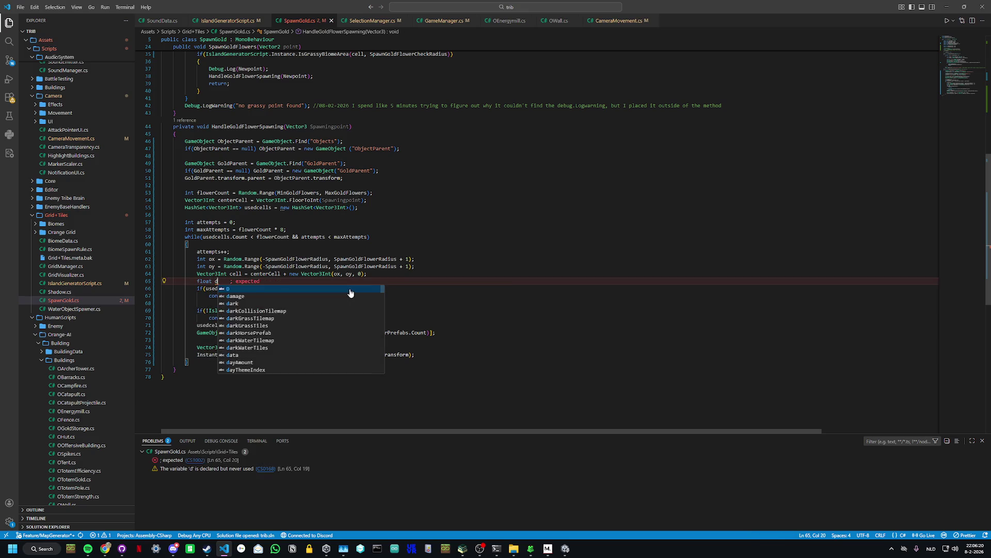
{"action": "type", "text": "ist01 = "}
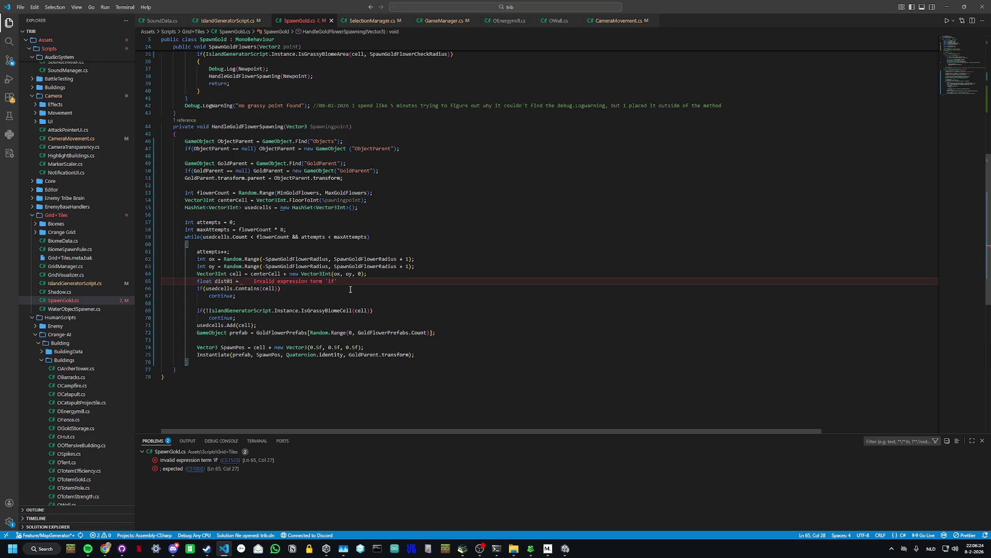
{"action": "type", "text": "(Mat"}
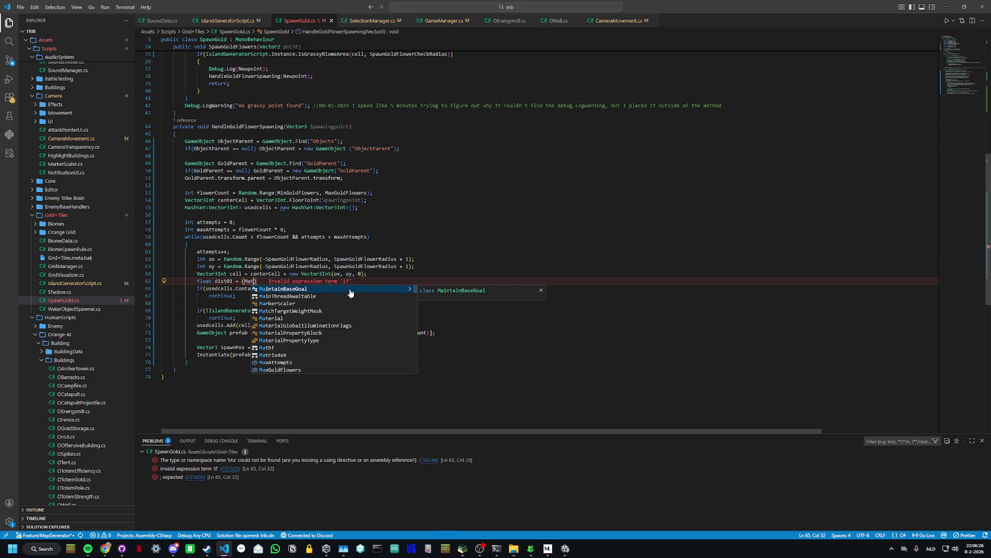
{"action": "type", "text": "hf"}
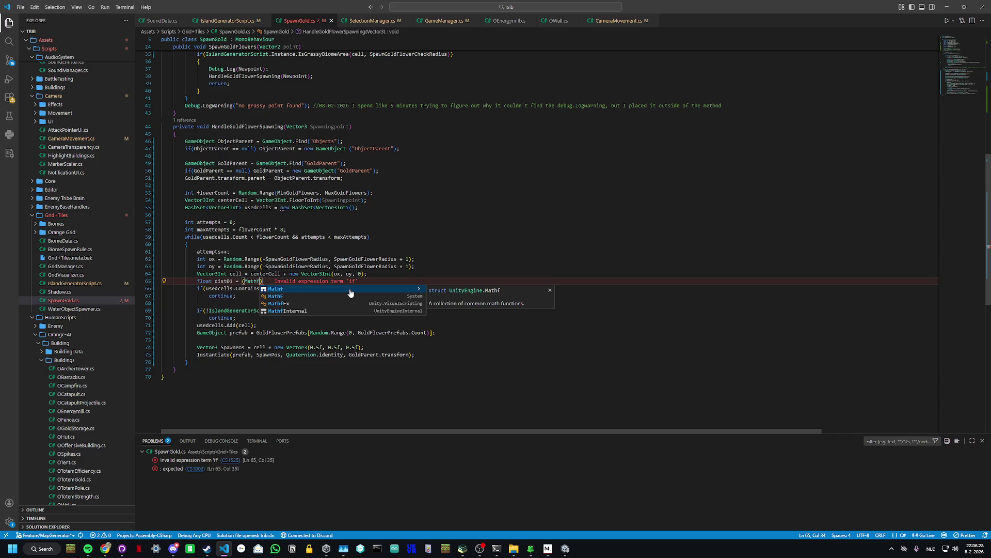
{"action": "type", "text": ".ABS"}
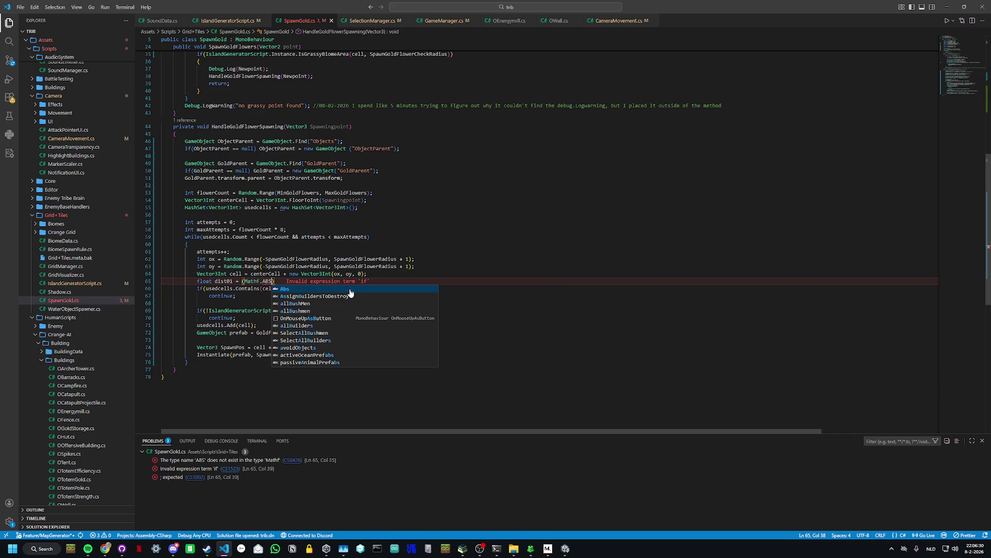
{"action": "type", "text": "(ox)"}
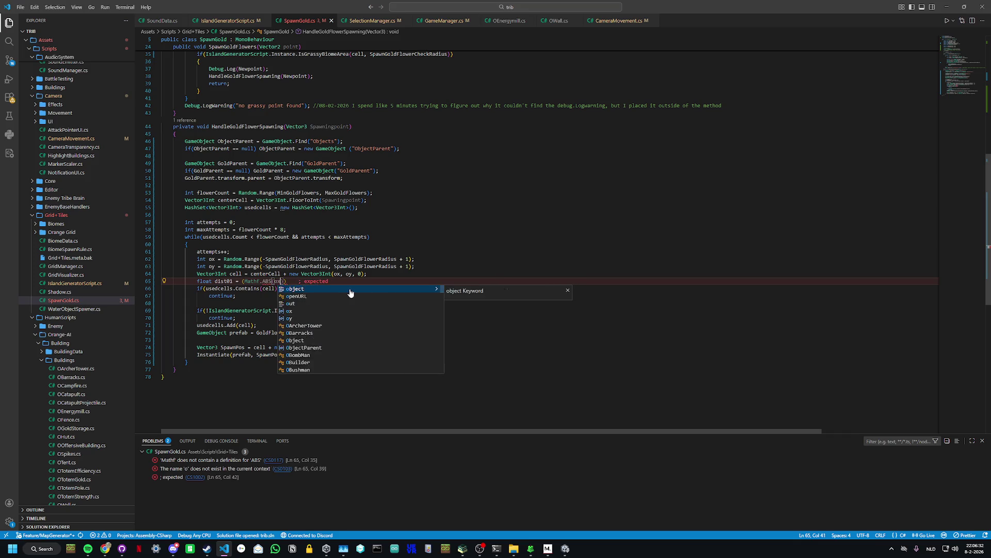
{"action": "type", "text": " + Math"}
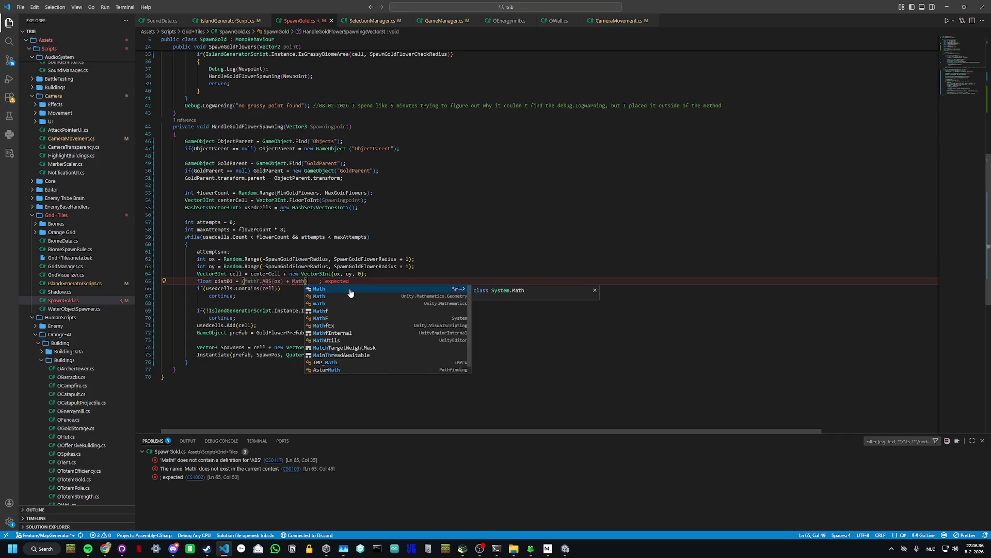
{"action": "type", "text": "f.A"}
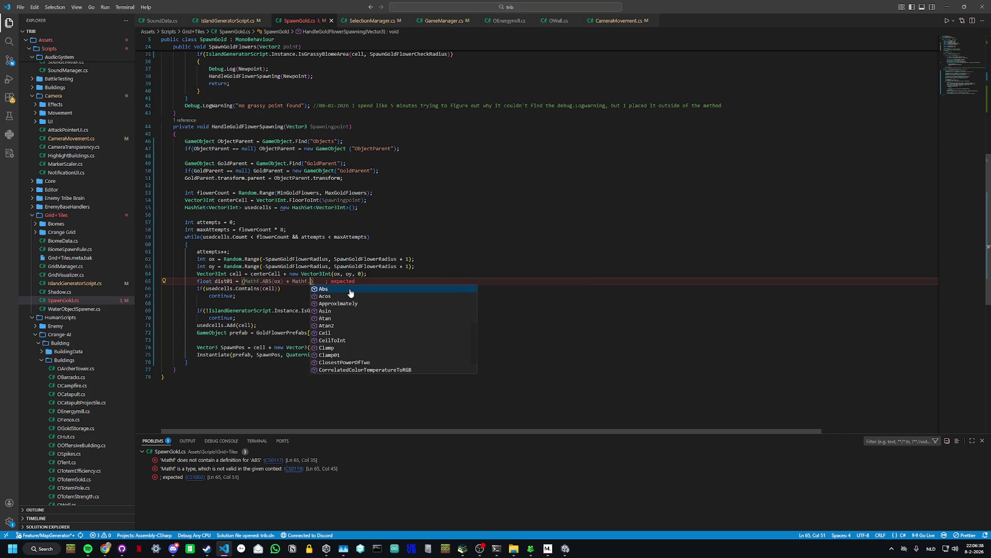
{"action": "type", "text": "bs"}
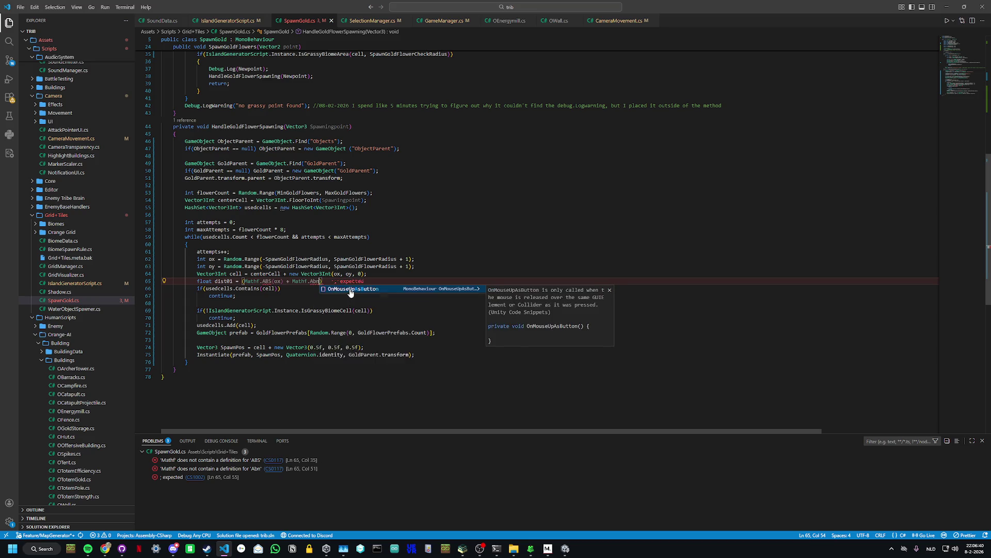
{"action": "type", "text": "("}
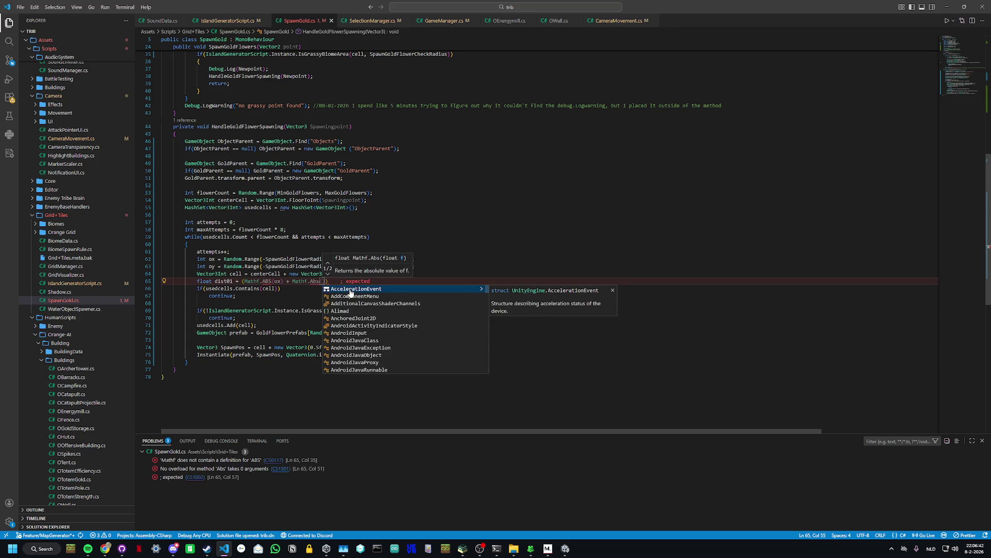
{"action": "type", "text": "oy))"}
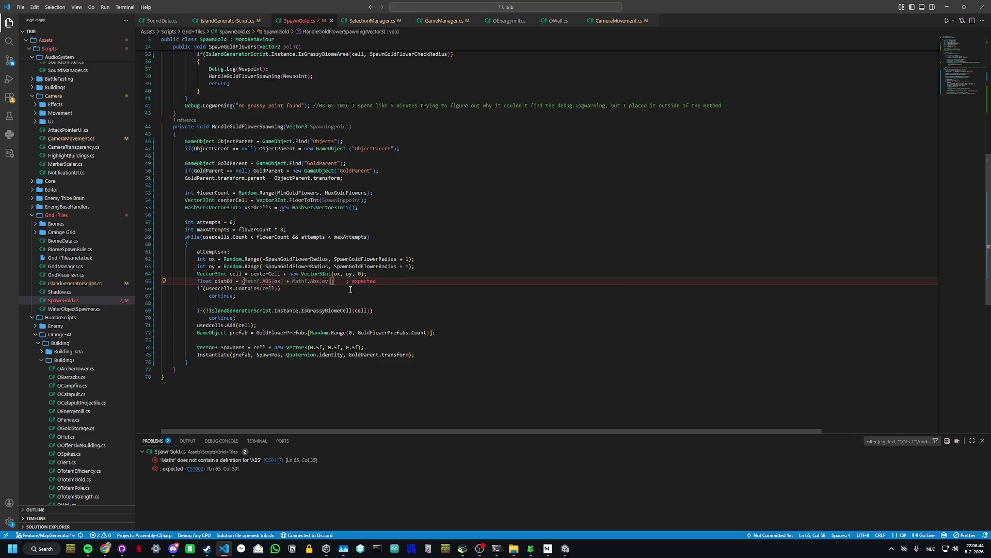
{"action": "type", "text": " / "}
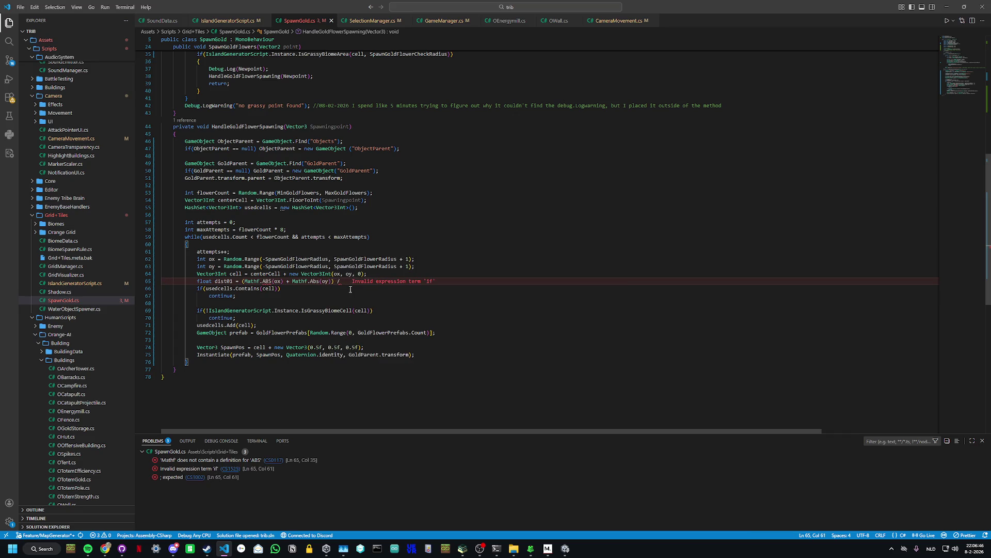
{"action": "type", "text": "(float"}
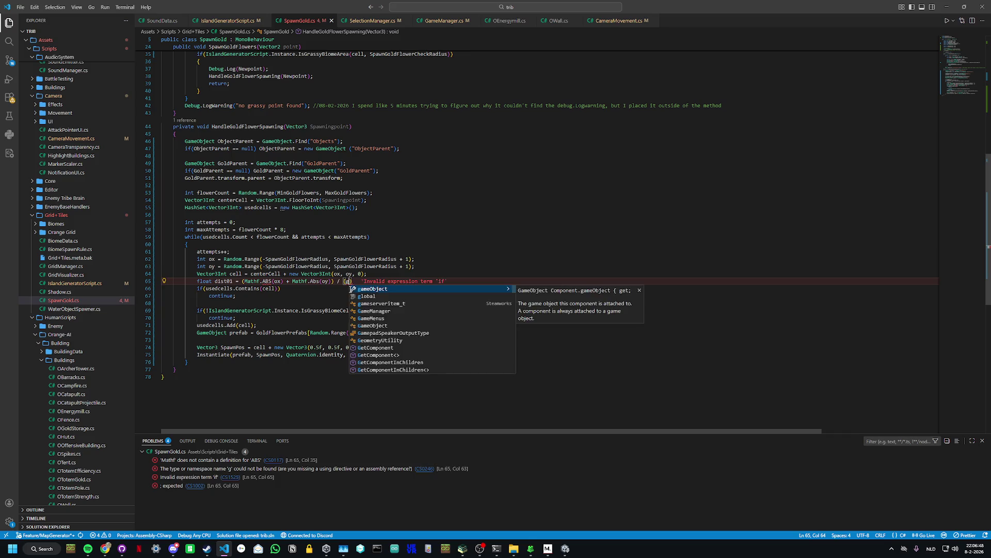
{"action": "type", "text": ")"}
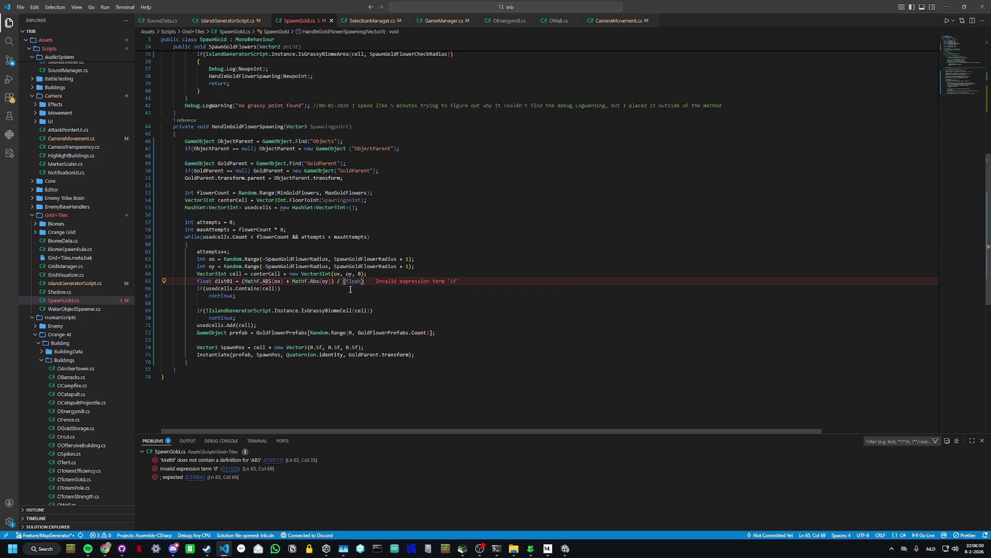
{"action": "type", "text": "("}
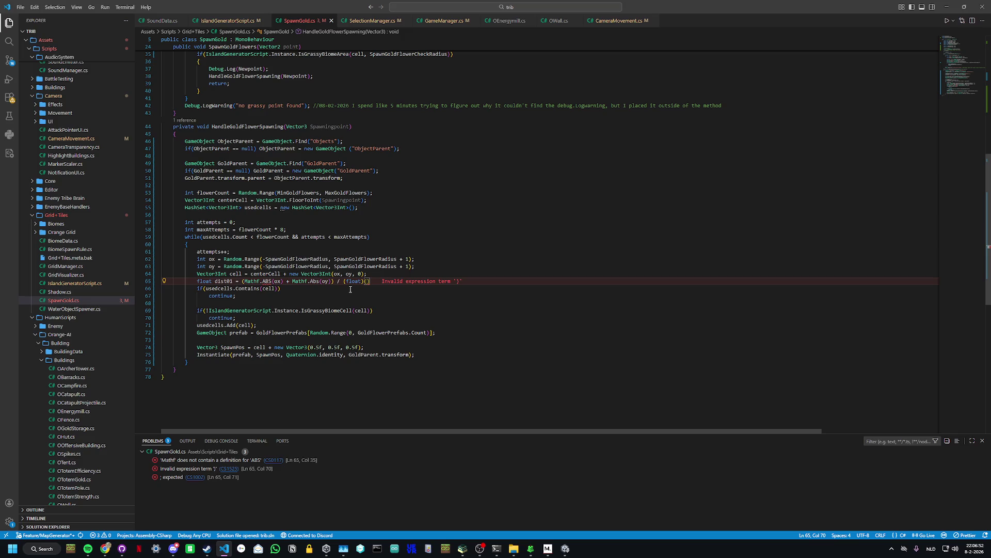
{"action": "type", "text": "SpawnGold"}
{"action": "type", "text": "Fl"}
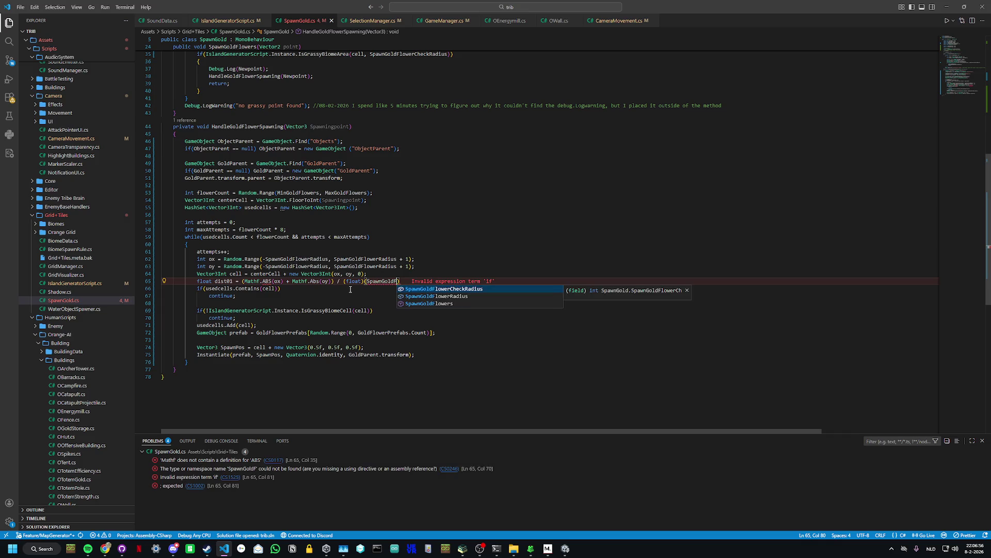
{"action": "key", "text": "Tab"}
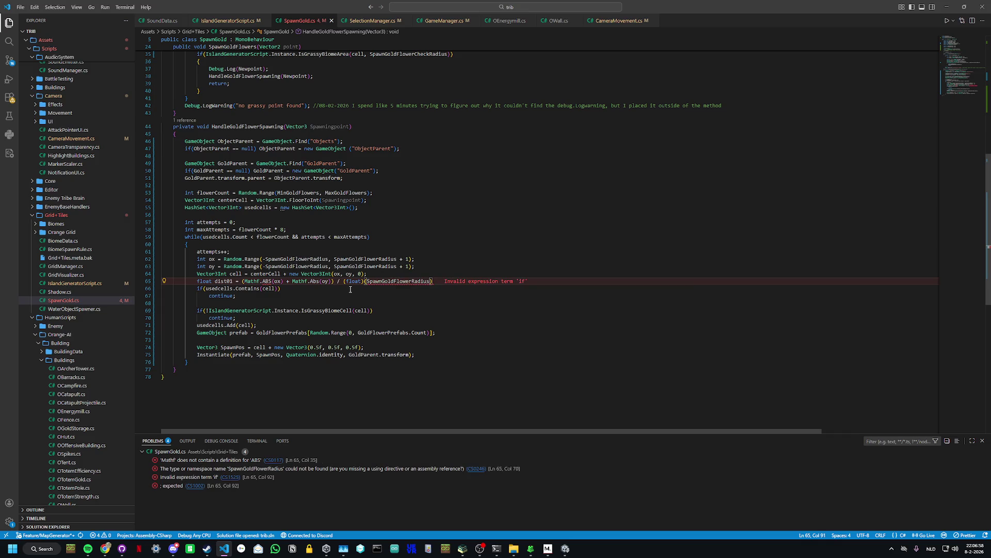
{"action": "type", "text": "* "}
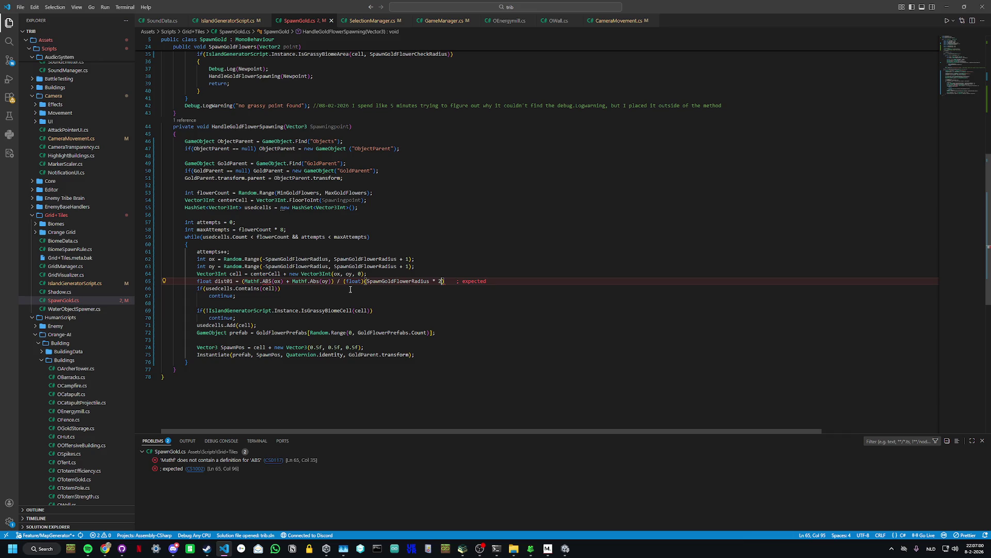
{"action": "type", "text": "2);"}
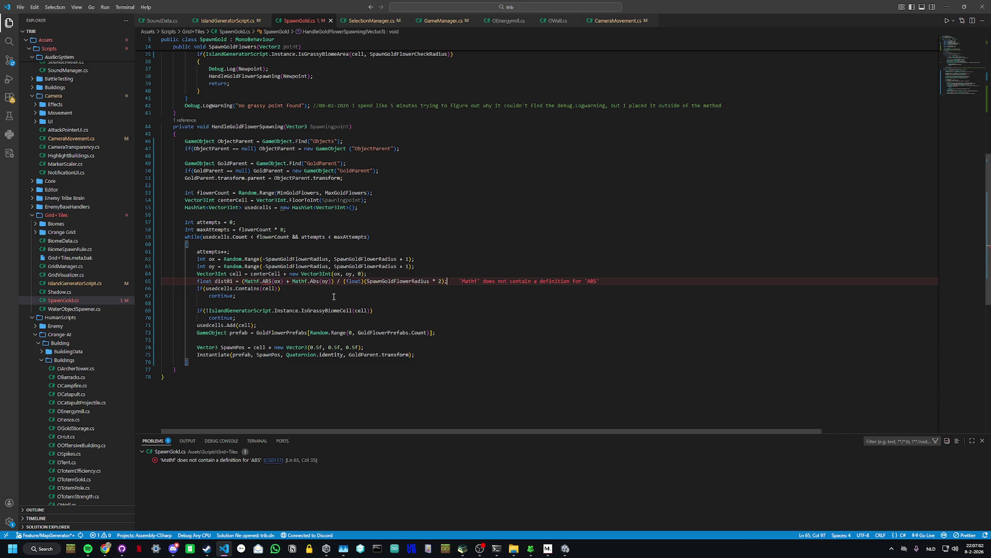
Step: Fix the dist01 line's indentation and correct Mathf.ABS to Mathf.Abs
{"action": "key", "text": "Home"}
{"action": "key", "text": "BackSpace"}
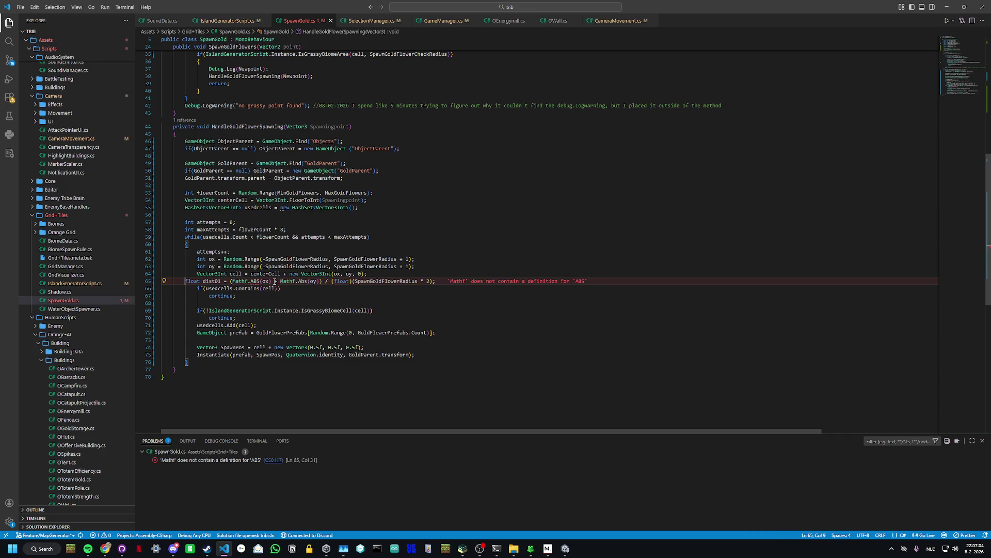
{"action": "key", "text": "Tab"}
{"action": "left_click", "coordinate": [273, 281]}
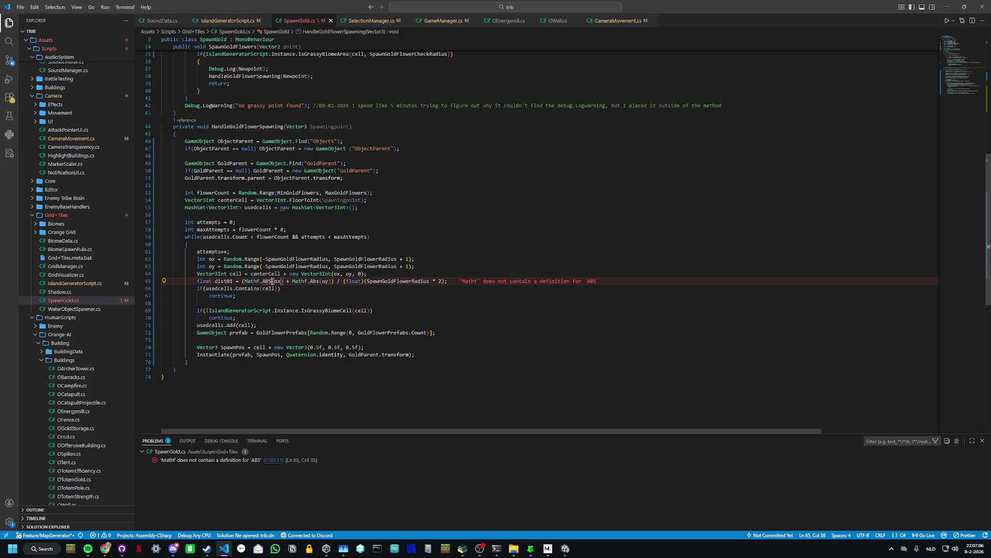
{"action": "key", "text": "BackSpace"}
{"action": "key", "text": "BackSpace"}
{"action": "type", "text": "bs"}
{"action": "left_click", "coordinate": [257, 281]}
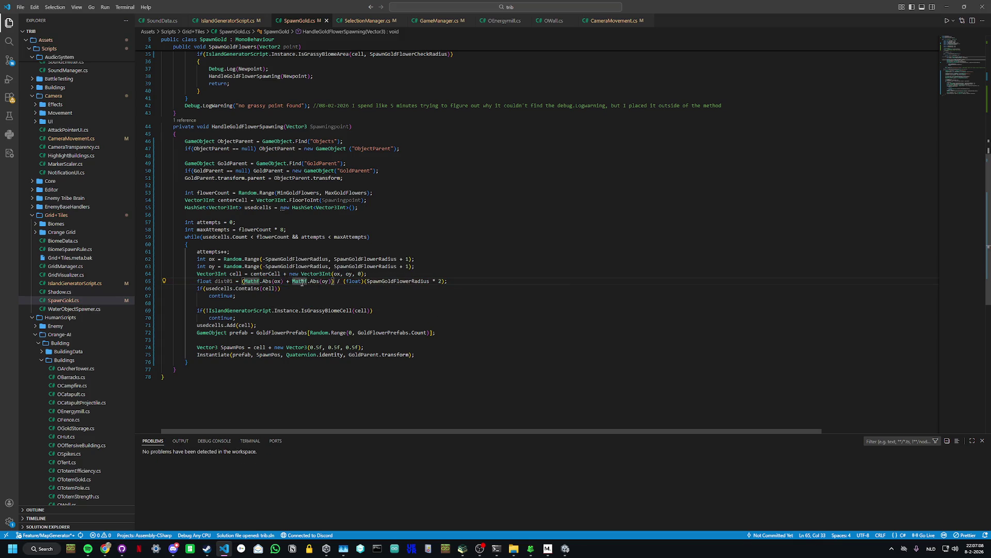
{"action": "left_click", "coordinate": [464, 282]}
Step: Add 'if (Random.value < dist01) continue' below the dist01 line
{"action": "key", "text": "Return"}
{"action": "type", "text": "if"}
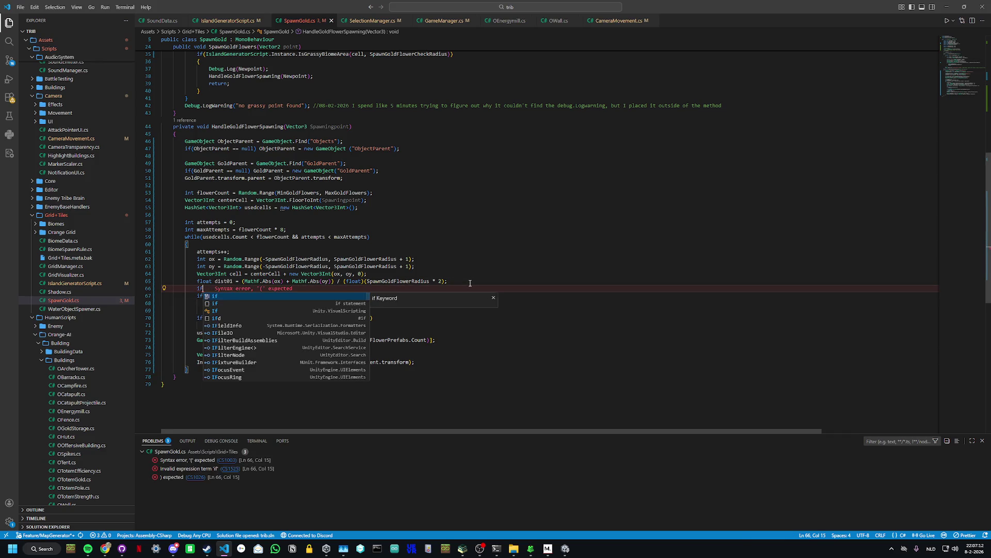
{"action": "type", "text": "(Ran"}
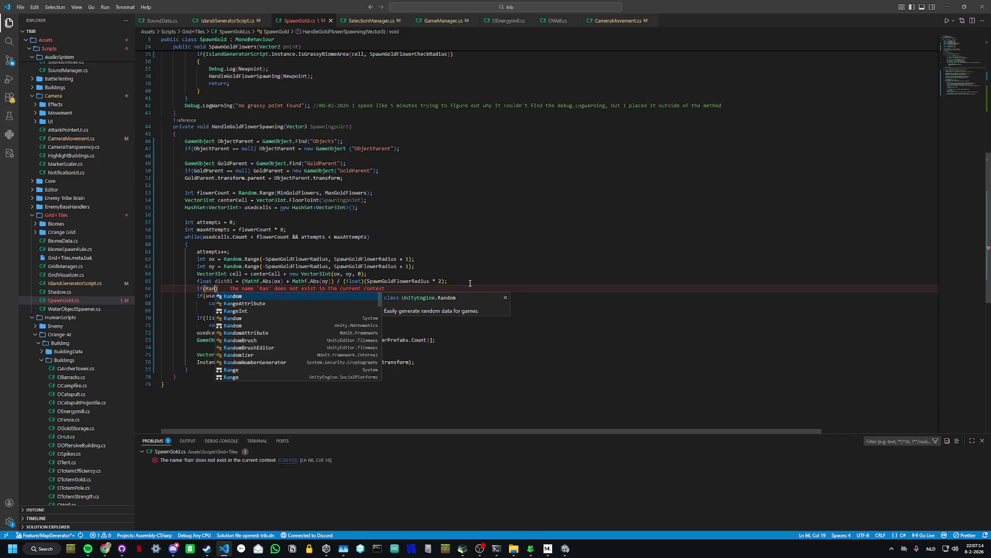
{"action": "key", "text": "Tab"}
{"action": "type", "text": "."}
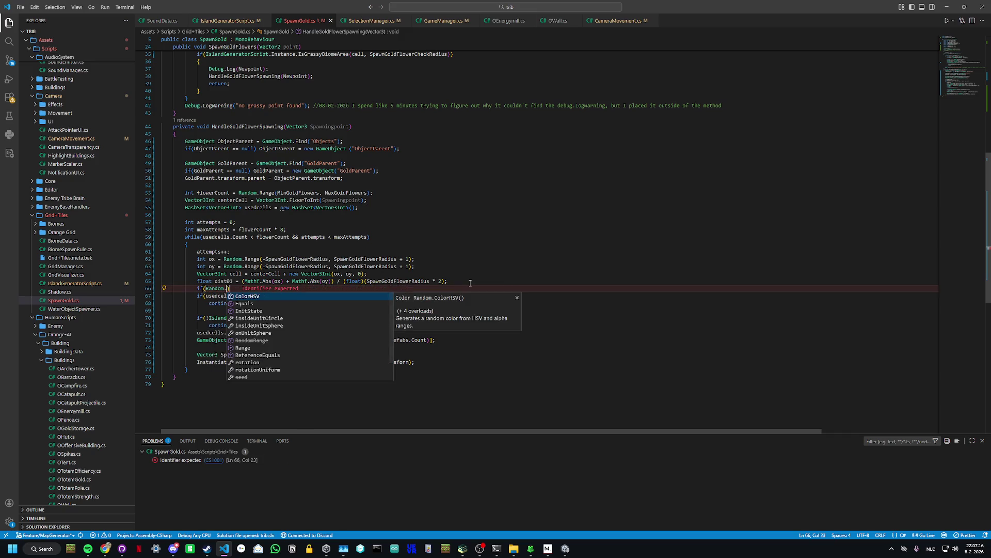
{"action": "type", "text": "value"}
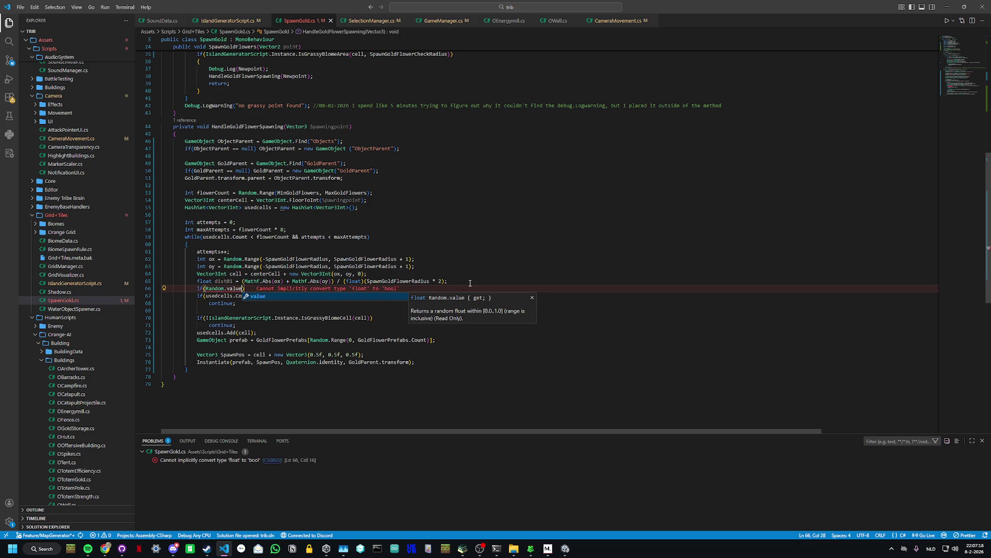
{"action": "type", "text": " < dist"}
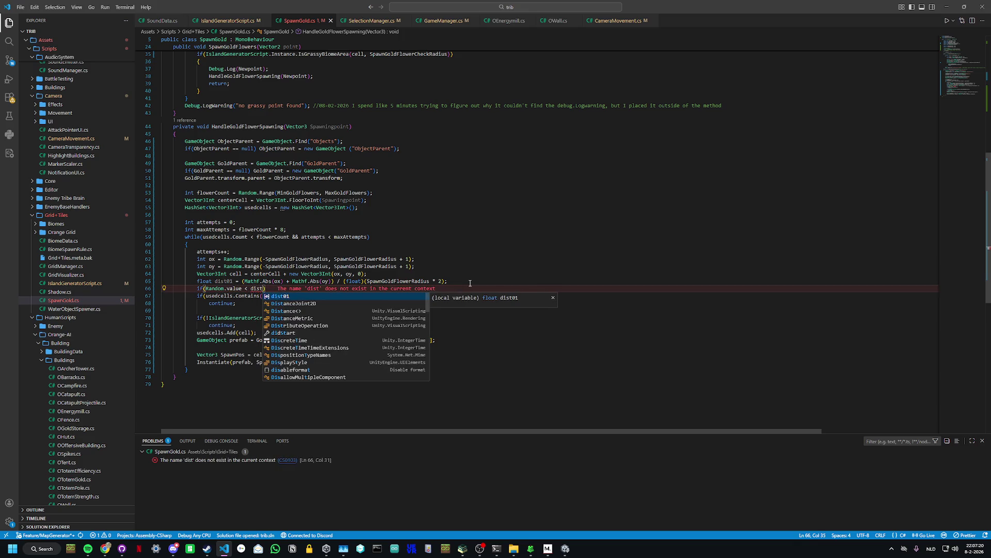
{"action": "type", "text": "01)"}
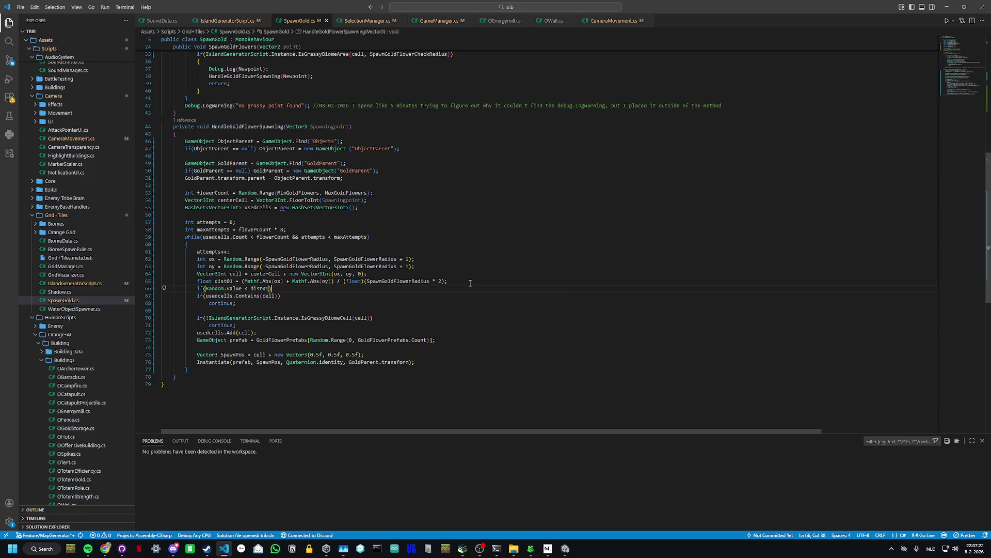
{"action": "key", "text": "Return"}
{"action": "type", "text": "continyue"}
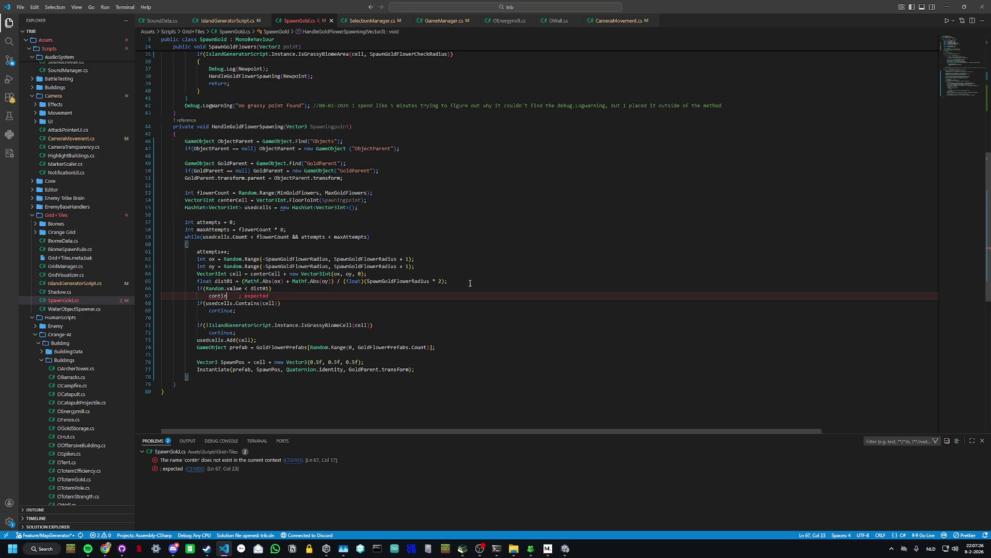
{"action": "key", "text": "BackSpace"}
{"action": "key", "text": "BackSpace"}
{"action": "key", "text": "BackSpace"}
{"action": "type", "text": "ue"}
Step: Space out the loop with blank lines after attempts++, oy, cell, dist01 and the grassy check
{"action": "left_click", "coordinate": [496, 282]}
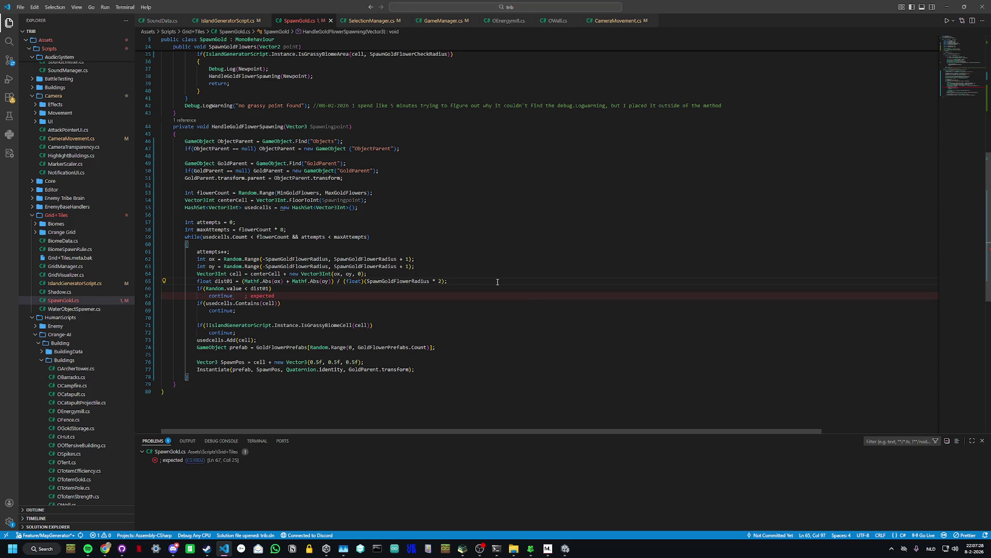
{"action": "key", "text": "Return"}
{"action": "left_click", "coordinate": [484, 265]}
{"action": "key", "text": "Return"}
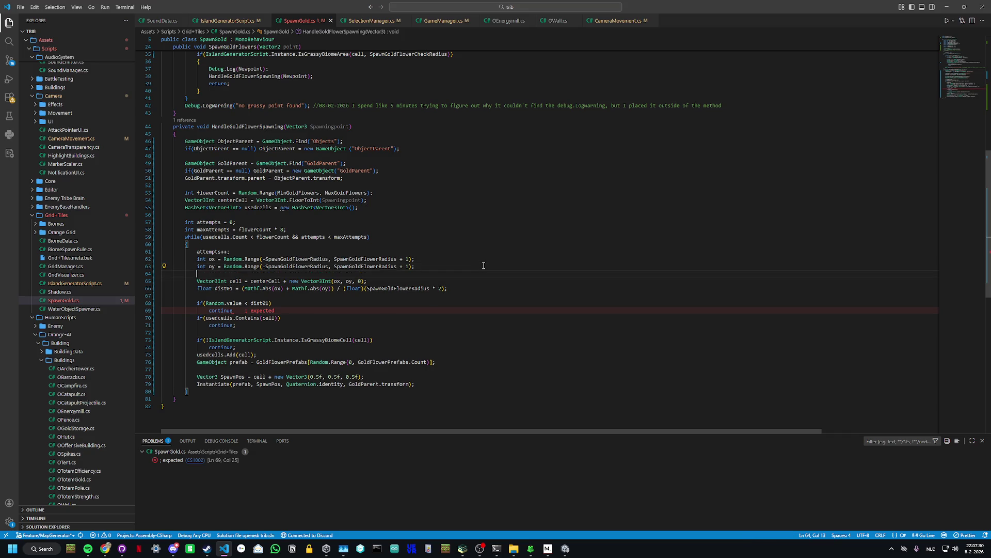
{"action": "left_click", "coordinate": [437, 247]}
{"action": "left_click", "coordinate": [437, 250]}
{"action": "key", "text": "Return"}
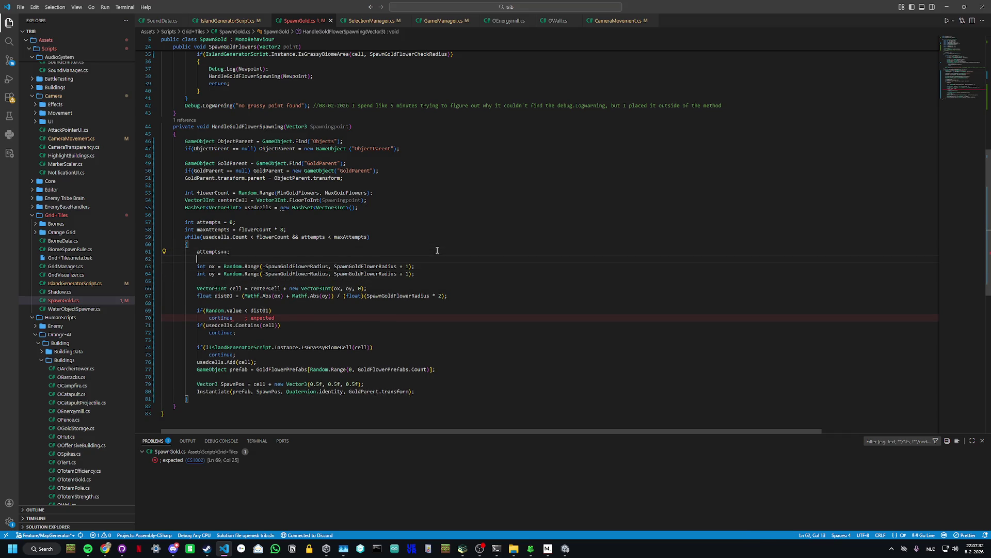
{"action": "left_click", "coordinate": [434, 288]}
{"action": "key", "text": "Return"}
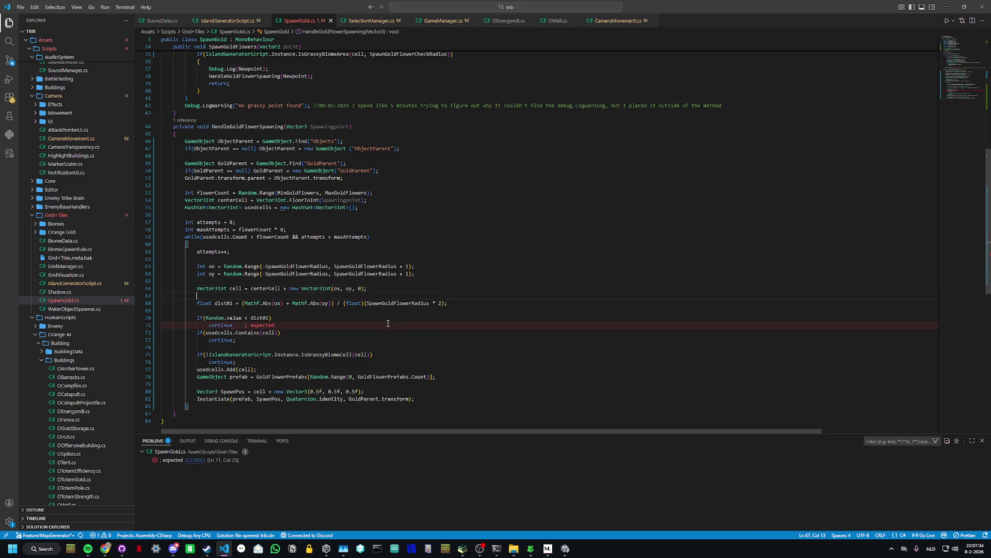
{"action": "left_click", "coordinate": [251, 348]}
{"action": "key", "text": "BackSpace"}
{"action": "key", "text": "BackSpace"}
{"action": "key", "text": "BackSpace"}
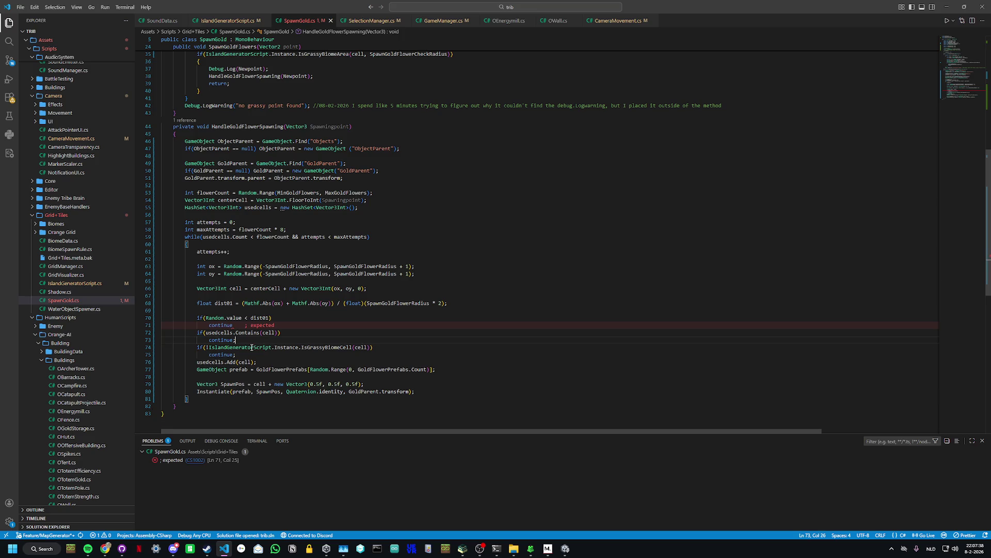
{"action": "left_click", "coordinate": [302, 354]}
{"action": "key", "text": "Return"}
Step: Add the missing semicolon after the first continue, save SpawnGold.cs, and switch to Unity
{"action": "left_click", "coordinate": [285, 326]}
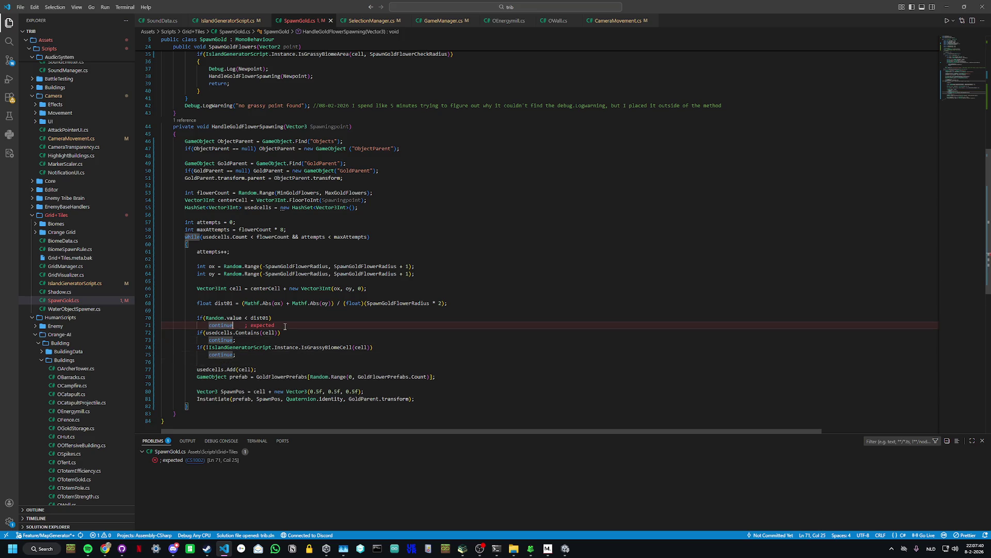
{"action": "type", "text": ";"}
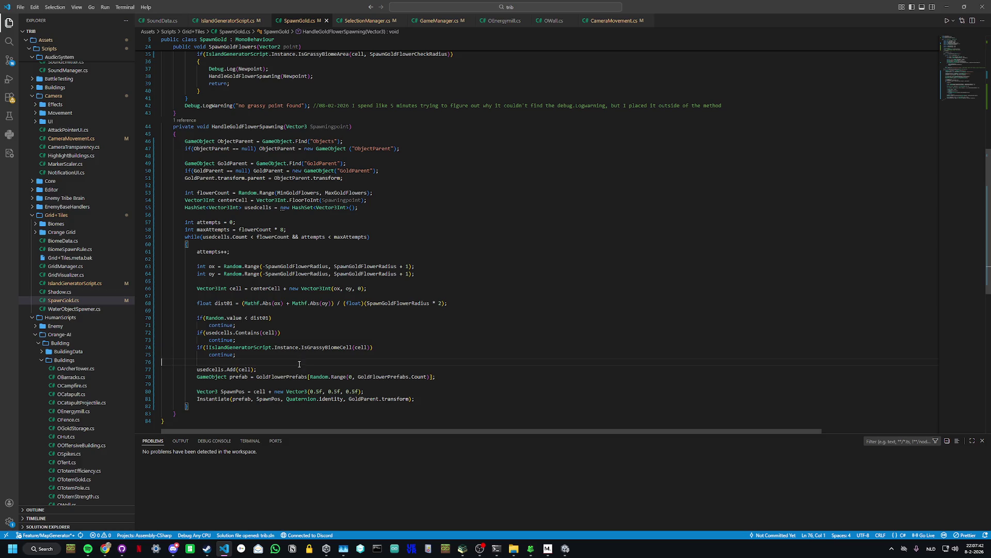
{"action": "left_click", "coordinate": [303, 367]}
{"action": "key", "text": "ctrl+s"}
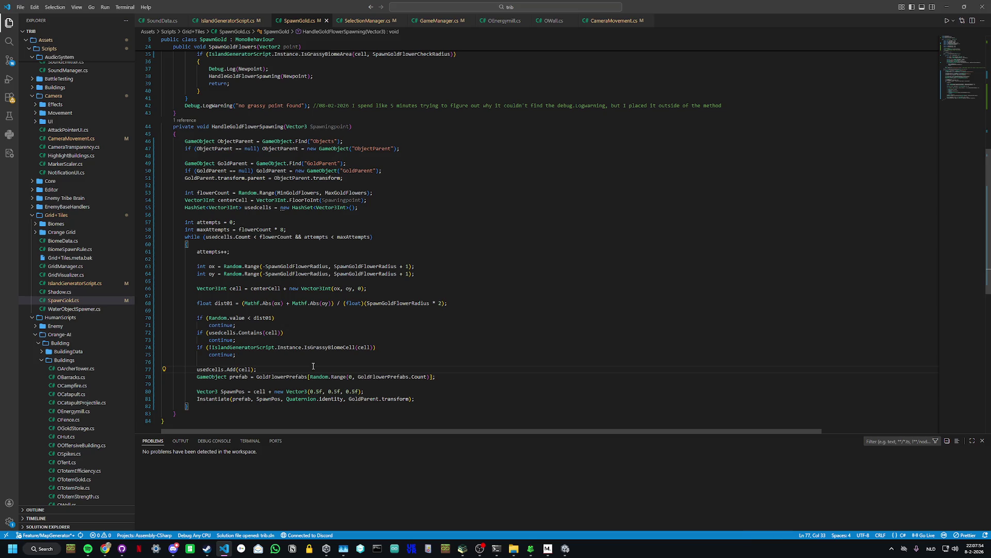
{"action": "key", "text": "alt+Tab"}
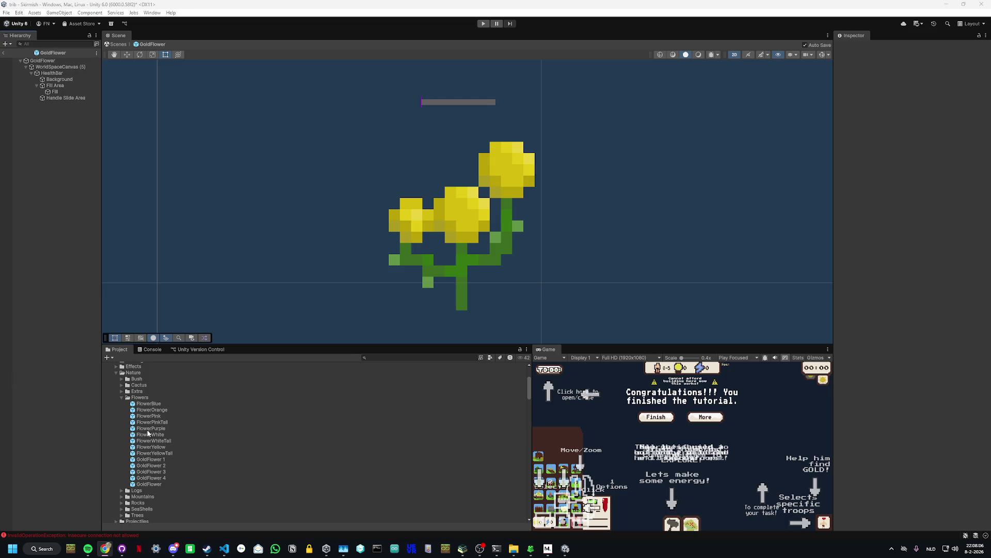
{"action": "left_click", "coordinate": [224, 549]}
{"action": "key", "text": "ctrl+a"}
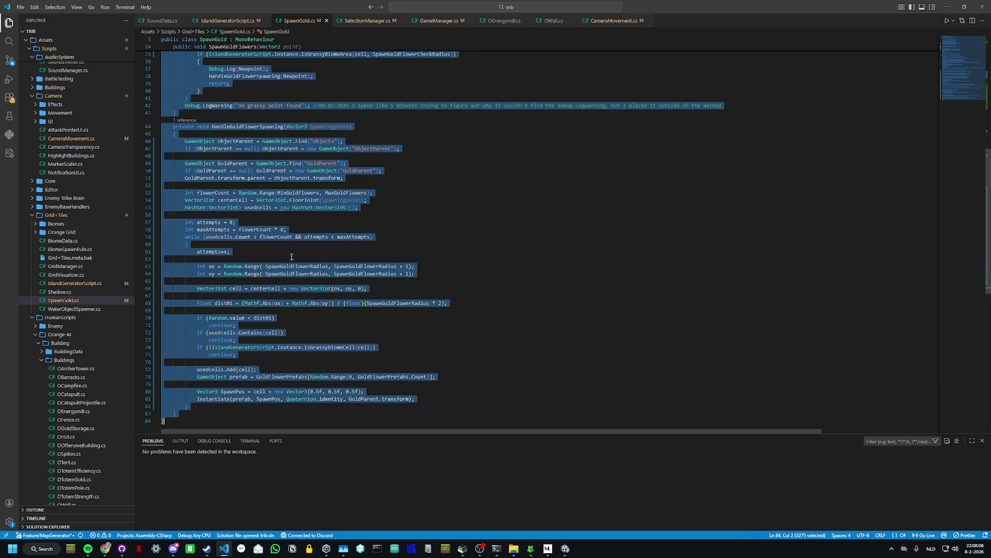
{"action": "left_click", "coordinate": [292, 256]}
{"action": "scroll", "coordinate": [284, 228], "scroll_direction": "up", "scroll_amount": 10}
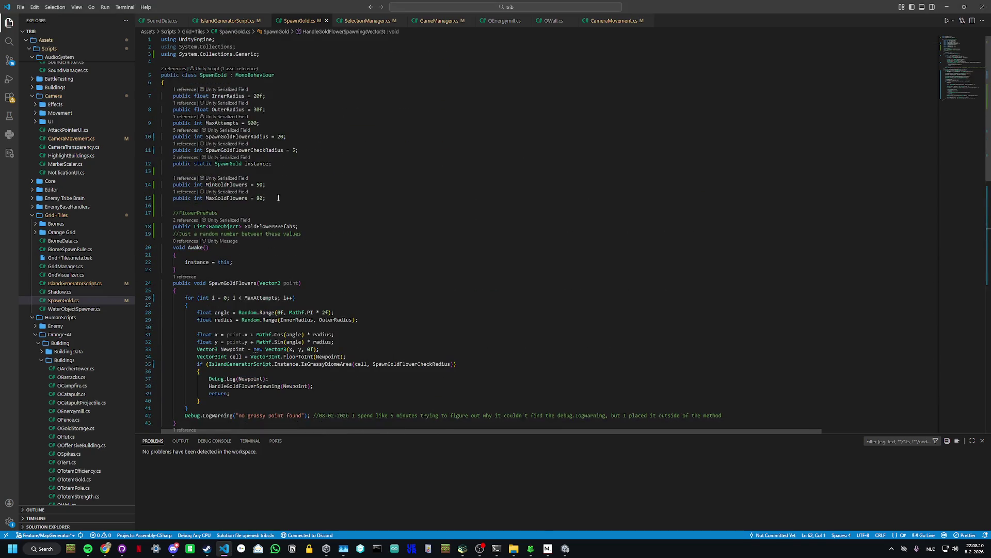
{"action": "left_click", "coordinate": [278, 184]}
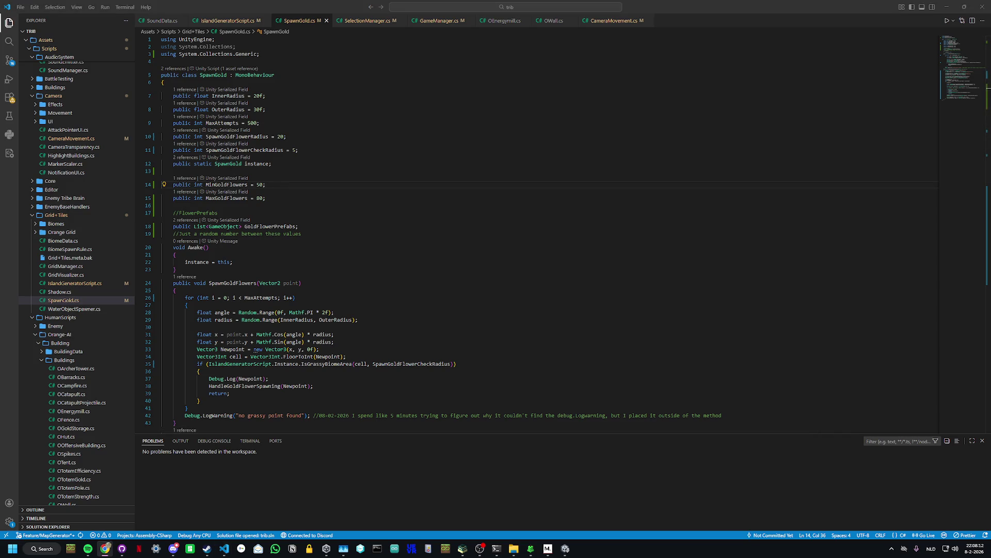
{"action": "left_click", "coordinate": [290, 248]}
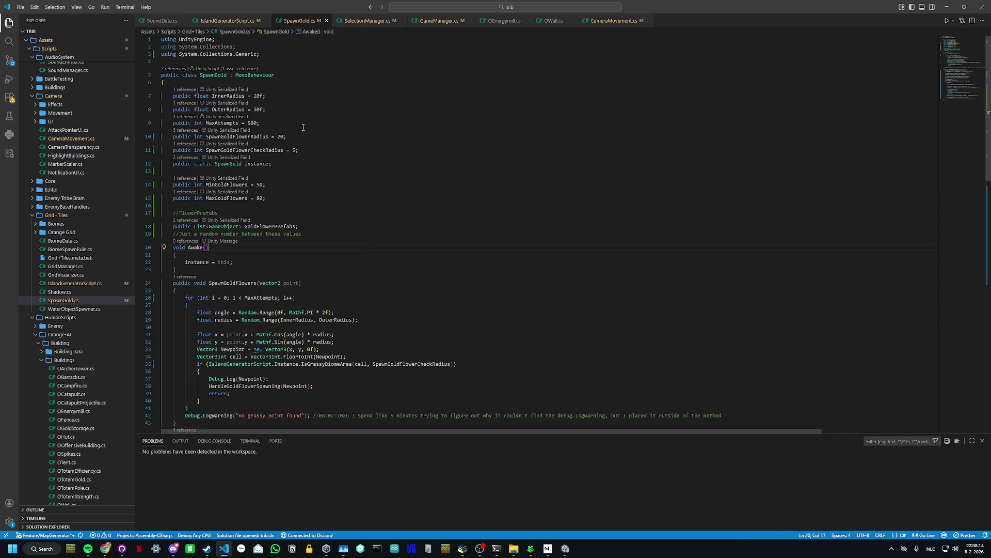
{"action": "left_click", "coordinate": [273, 110]}
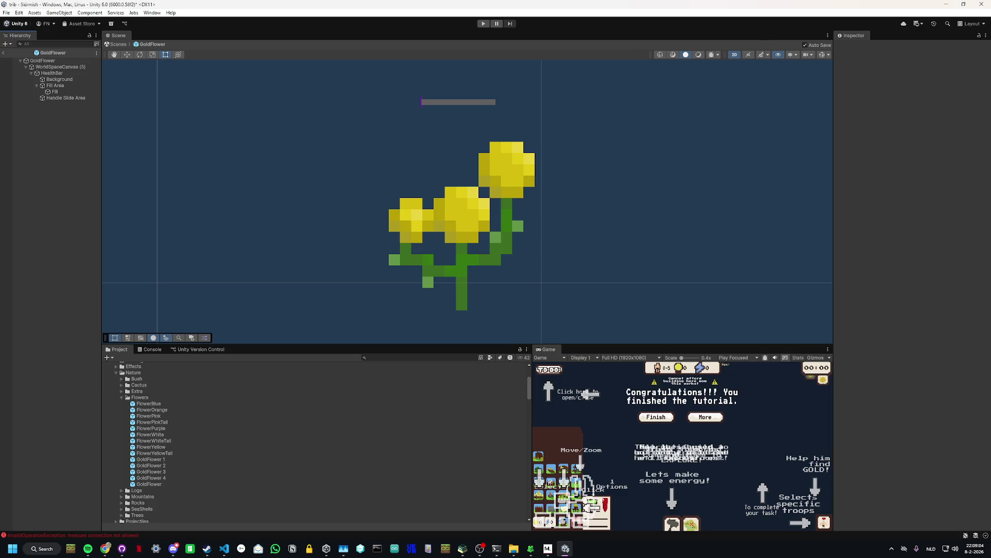
Step: Run the game in Play mode and pan and zoom across the spawned gold flower patches
{"action": "left_click", "coordinate": [483, 24]}
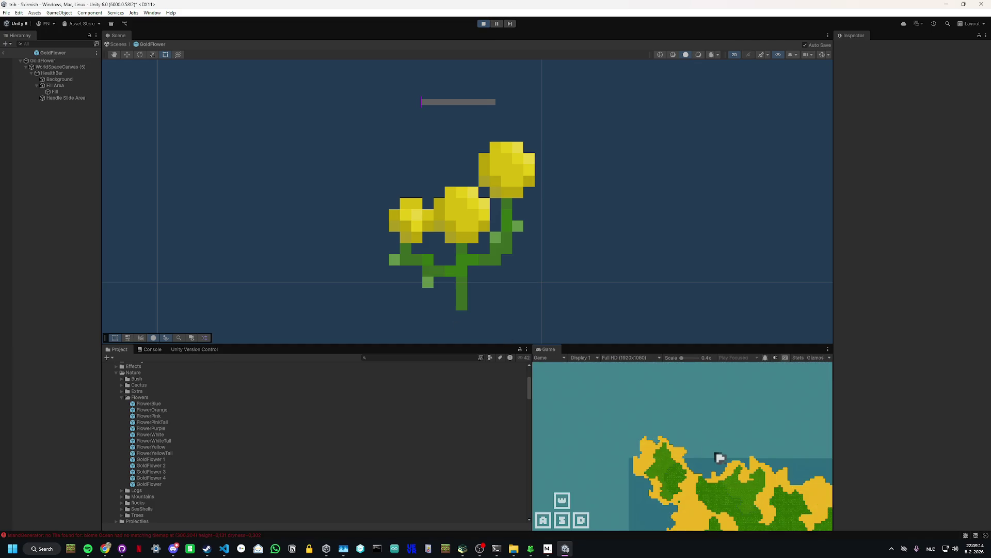
{"action": "mouse_move", "coordinate": [677, 532]}
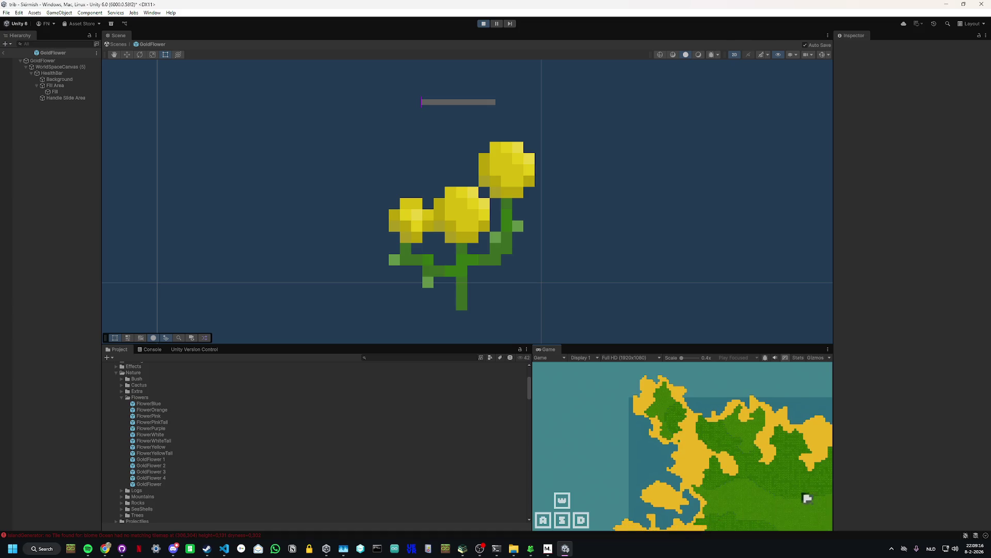
{"action": "mouse_move", "coordinate": [845, 473]}
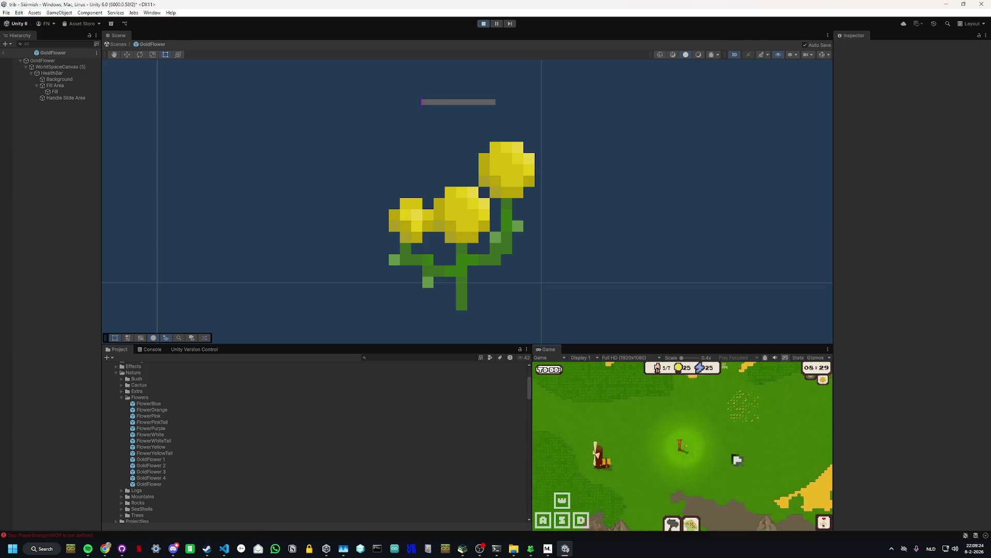
{"action": "mouse_move", "coordinate": [841, 410]}
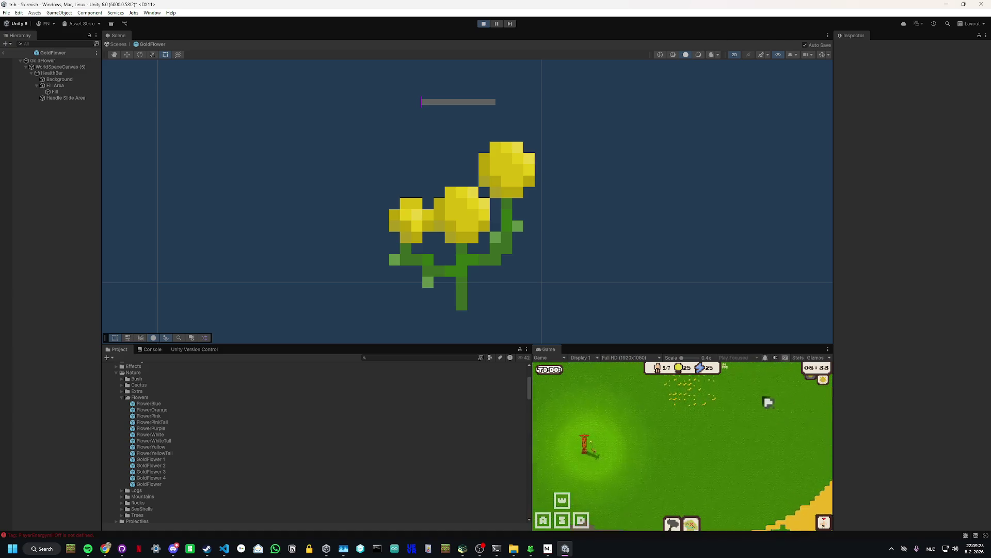
{"action": "mouse_move", "coordinate": [761, 329]}
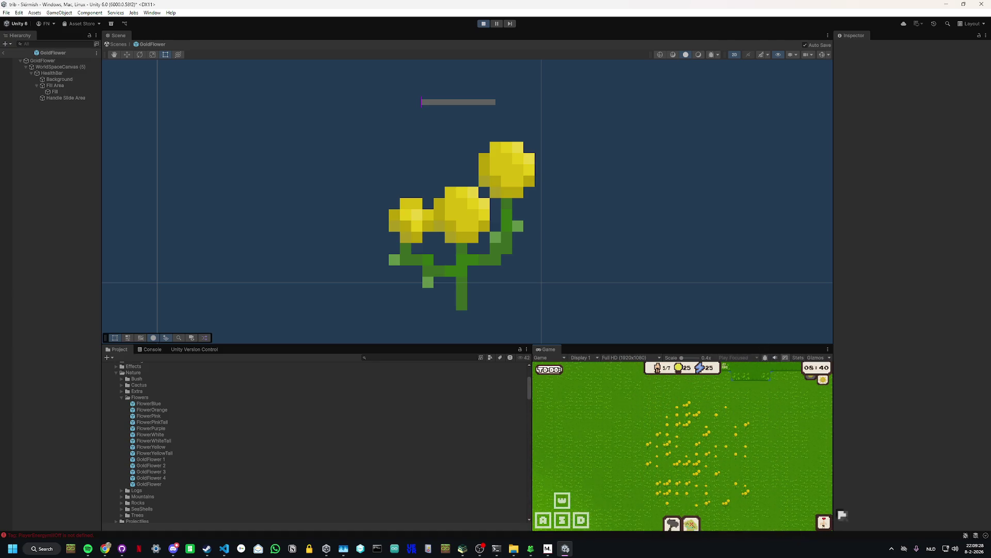
{"action": "key", "text": "d"}
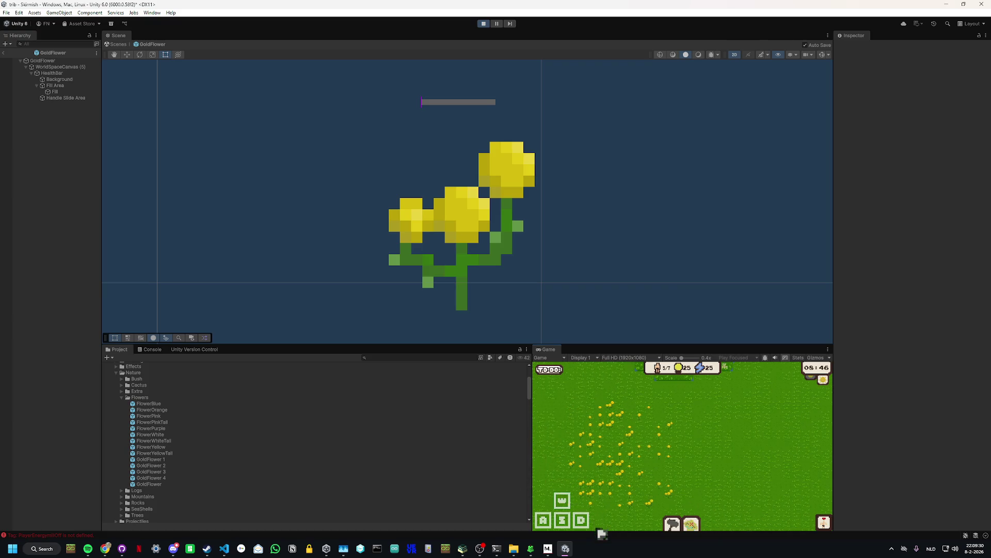
{"action": "scroll", "coordinate": [638, 498], "scroll_direction": "down", "scroll_amount": 3}
{"action": "mouse_move", "coordinate": [624, 537]}
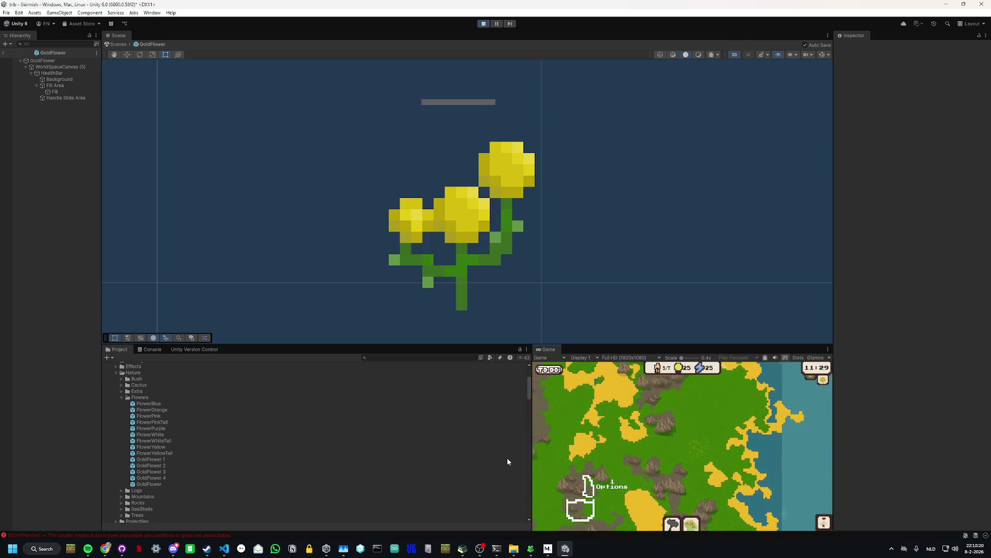
Step: Pause, compare the GoldFlower, GoldFlower 2 and GoldFlower 4 prefabs, then stop Play mode with GoldFlower 4 open
{"action": "key", "text": "Escape"}
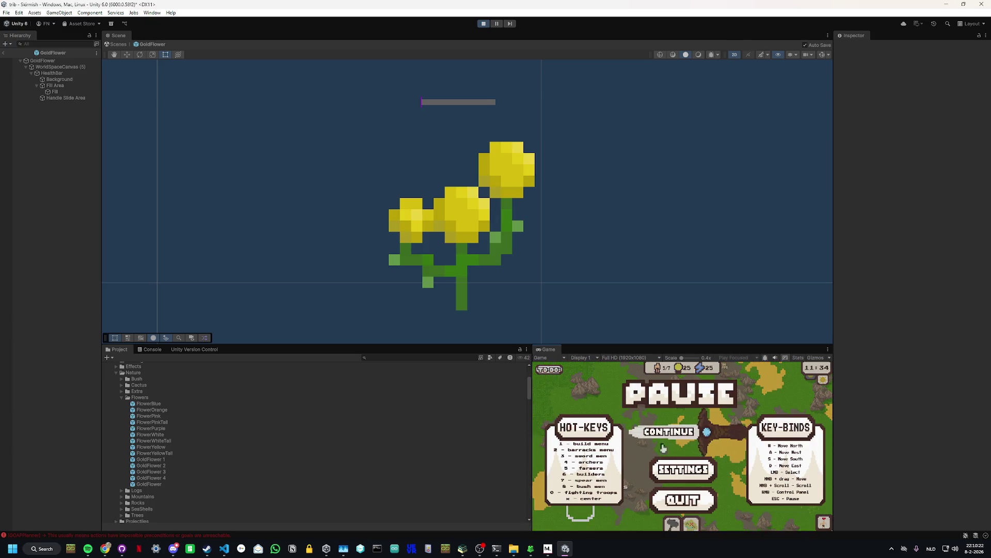
{"action": "left_click", "coordinate": [3, 53]}
{"action": "left_click", "coordinate": [173, 473]}
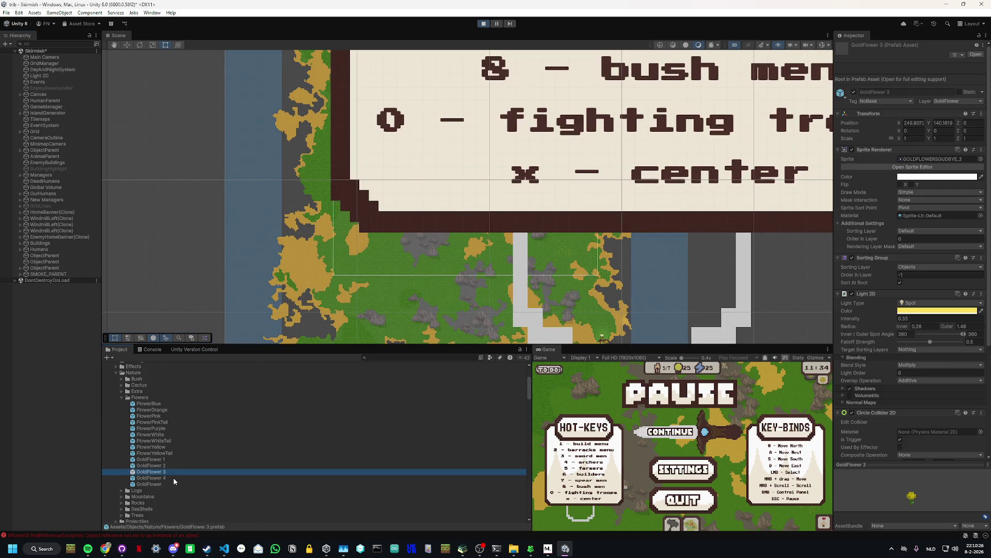
{"action": "double_click", "coordinate": [172, 478]}
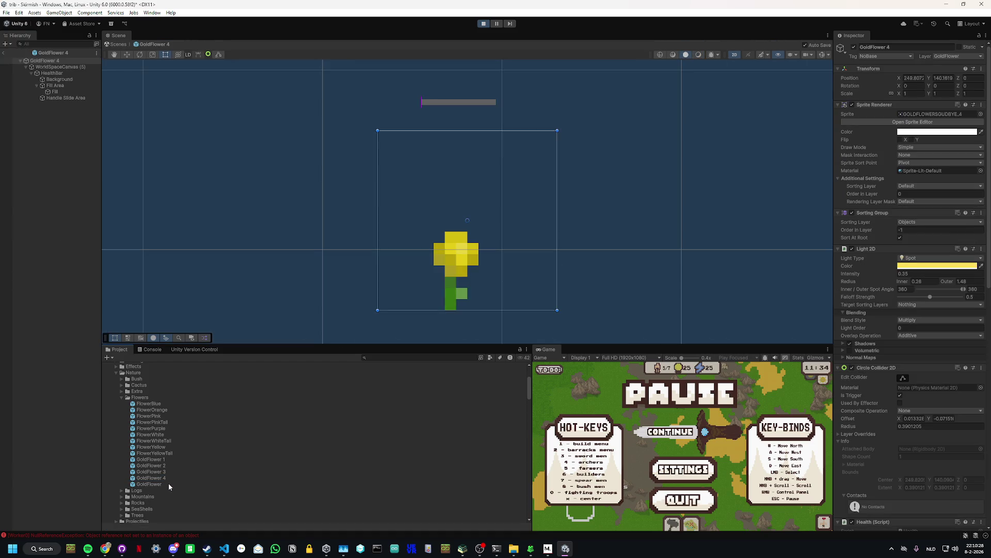
{"action": "double_click", "coordinate": [169, 482]}
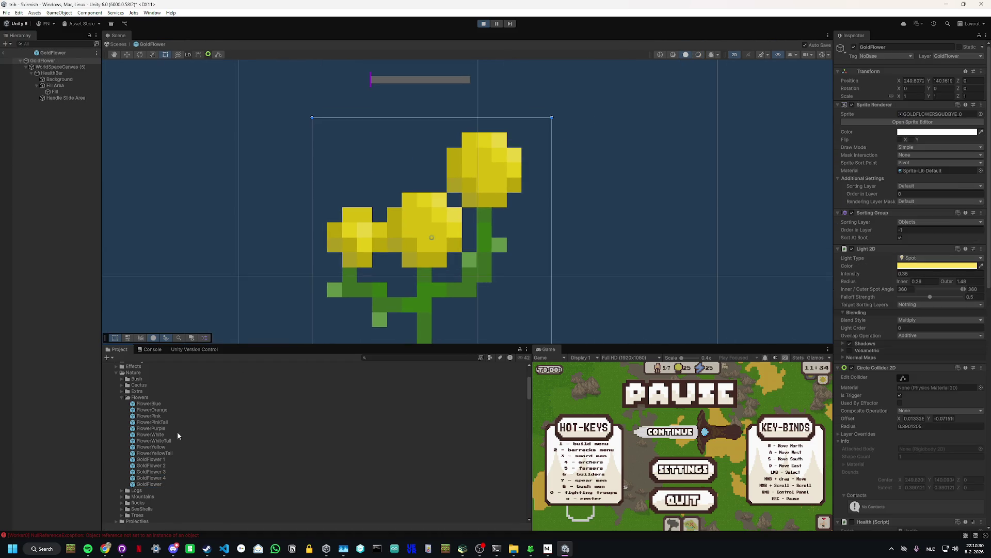
{"action": "double_click", "coordinate": [166, 462]}
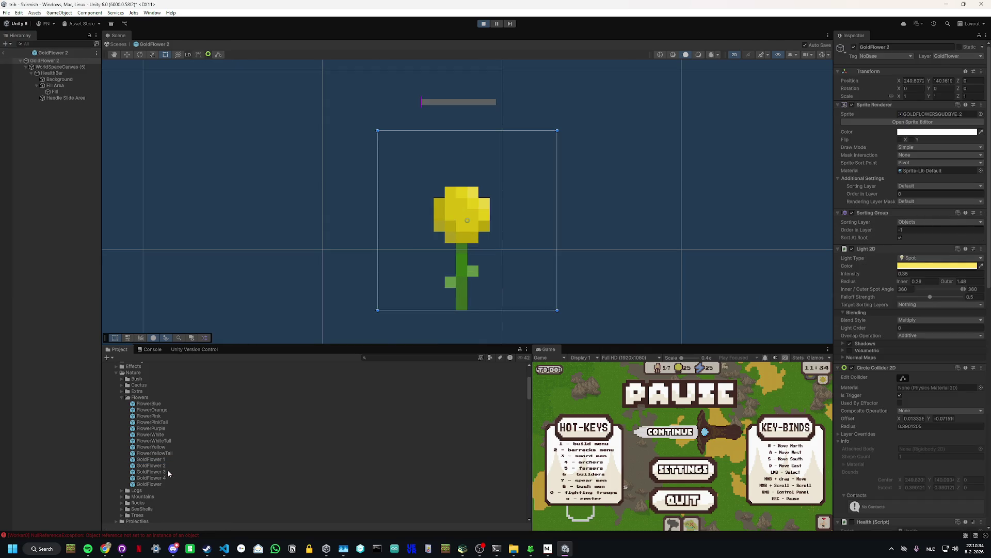
{"action": "left_click", "coordinate": [167, 470]}
{"action": "double_click", "coordinate": [169, 476]}
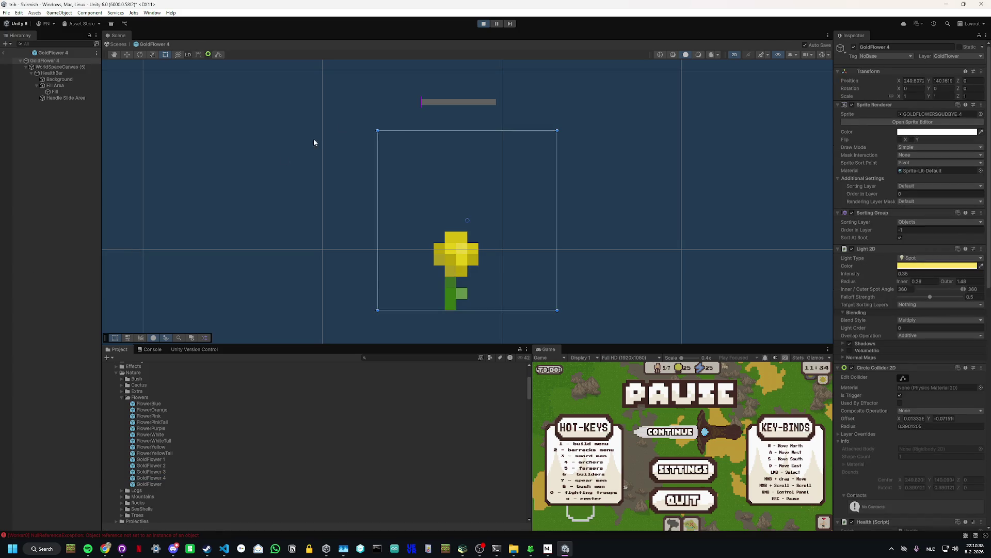
{"action": "key", "text": "ctrl+p"}
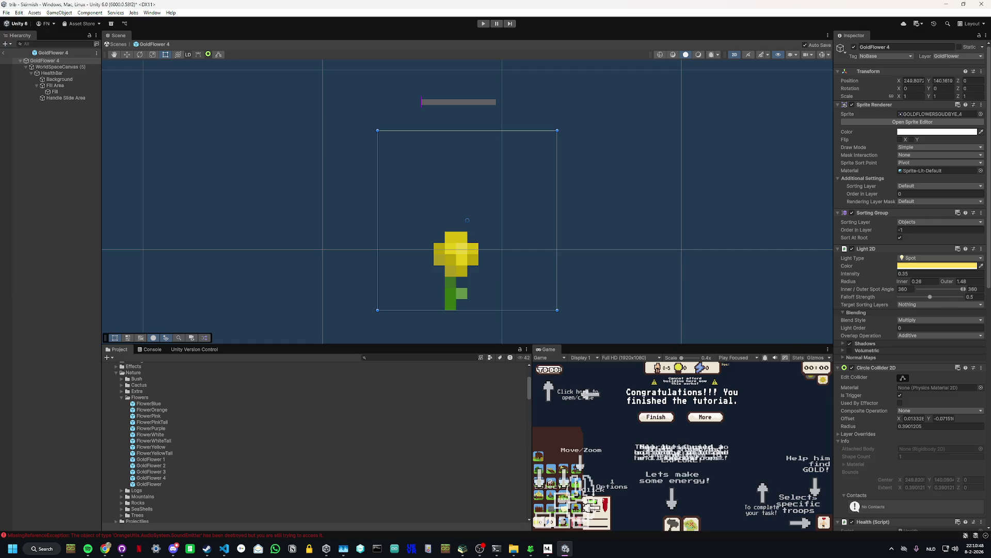
Step: Leave Unity for the browser, then bring Visual Studio Code with SpawnGold.cs back to front
{"action": "key", "text": "alt+Tab"}
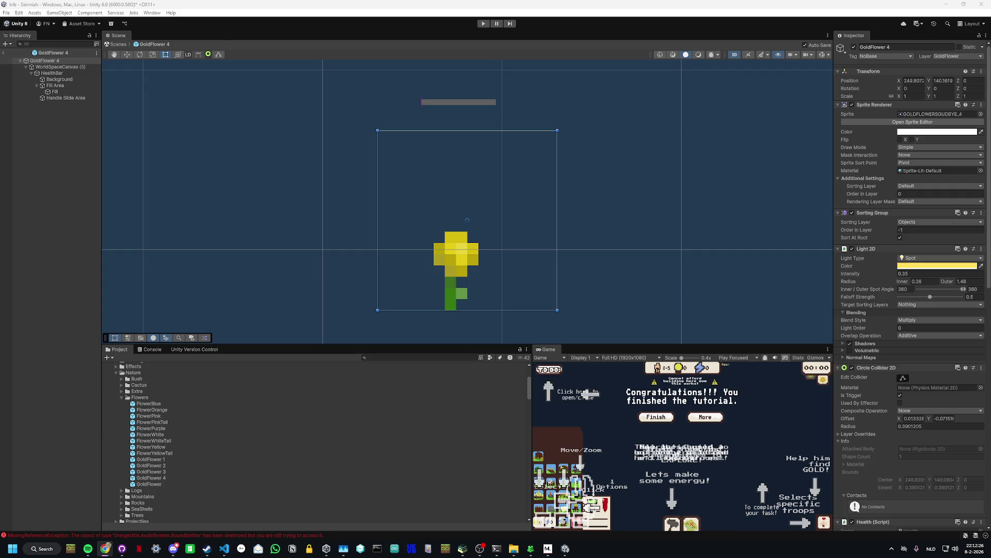
{"action": "left_click", "coordinate": [224, 548]}
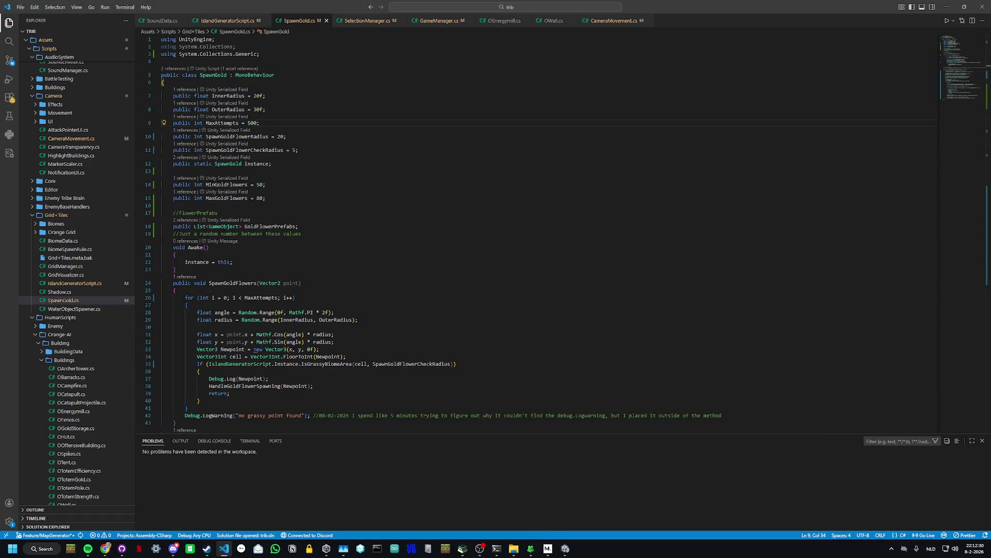
Step: Below HandleGoldFlowerSpawning, add an empty 'private GameObject PickBiasPrefab(float dist01)' method body
{"action": "scroll", "coordinate": [224, 354], "scroll_direction": "down", "scroll_amount": 8}
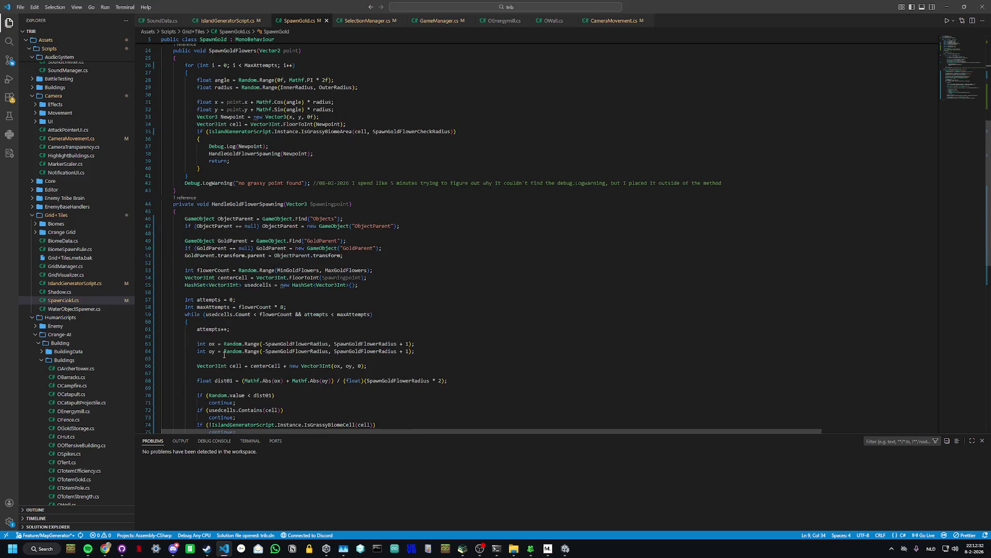
{"action": "scroll", "coordinate": [224, 355], "scroll_direction": "down", "scroll_amount": 5}
{"action": "left_click", "coordinate": [205, 371]}
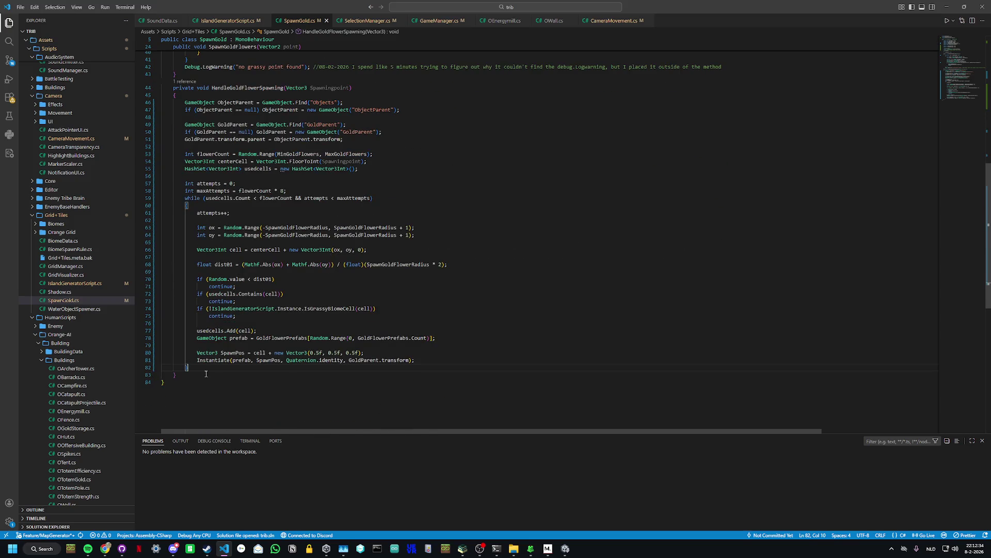
{"action": "left_click", "coordinate": [209, 374]}
{"action": "key", "text": "Return"}
{"action": "type", "text": "pri"}
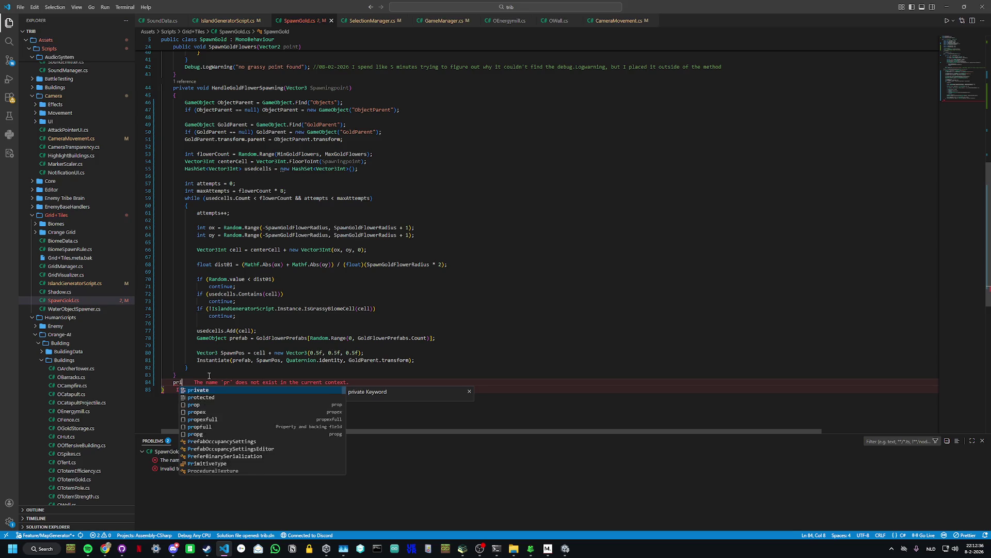
{"action": "type", "text": "vate GameO"}
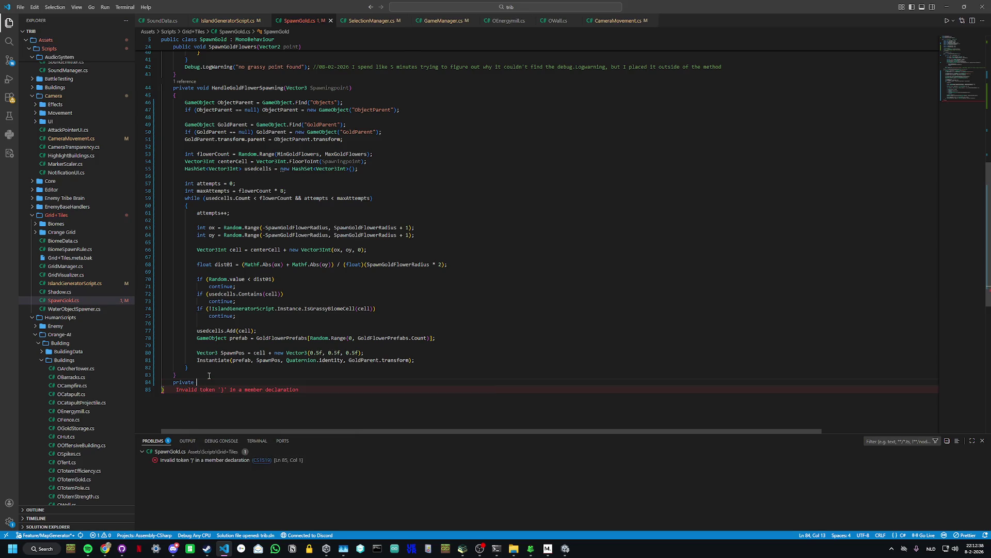
{"action": "type", "text": "bv"}
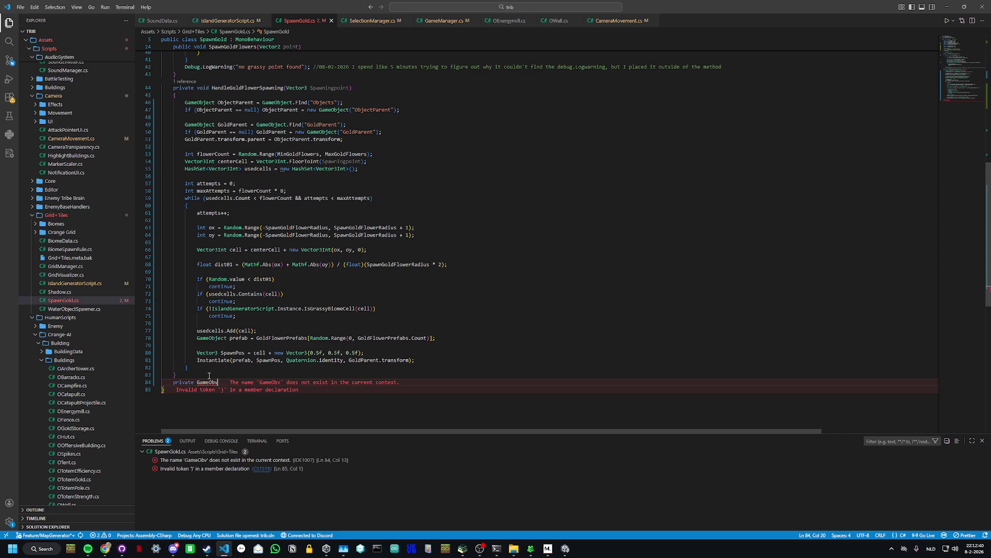
{"action": "key", "text": "BackSpace"}
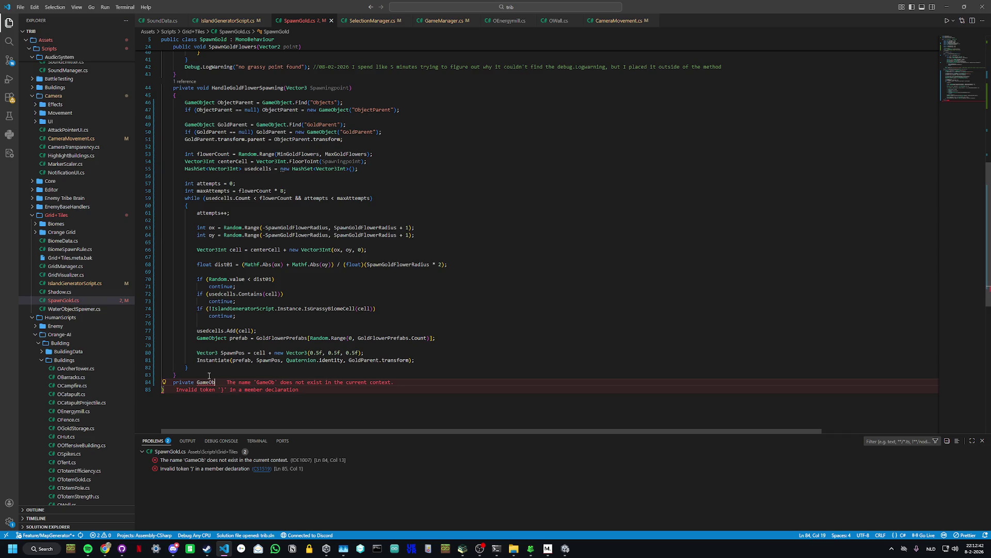
{"action": "type", "text": "ject"}
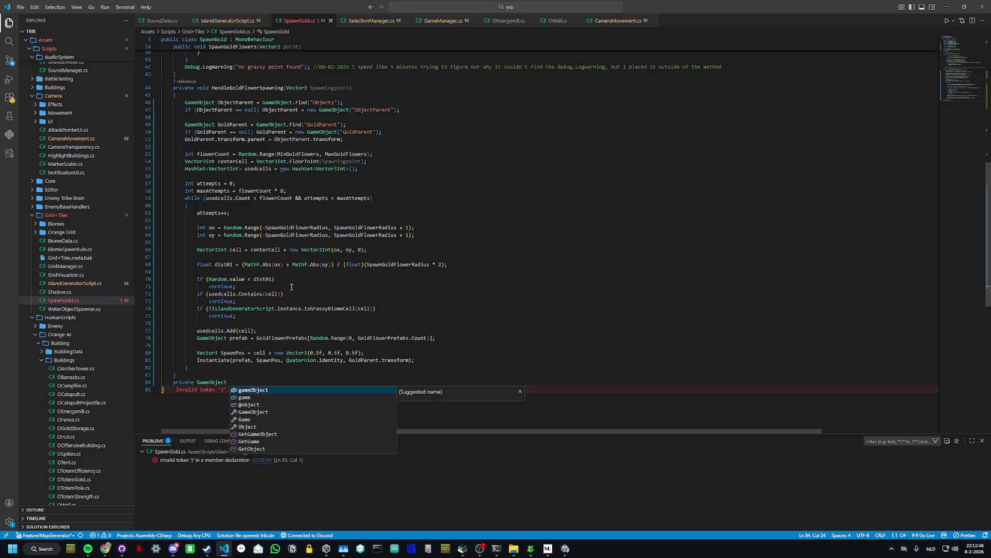
{"action": "type", "text": "Pick"}
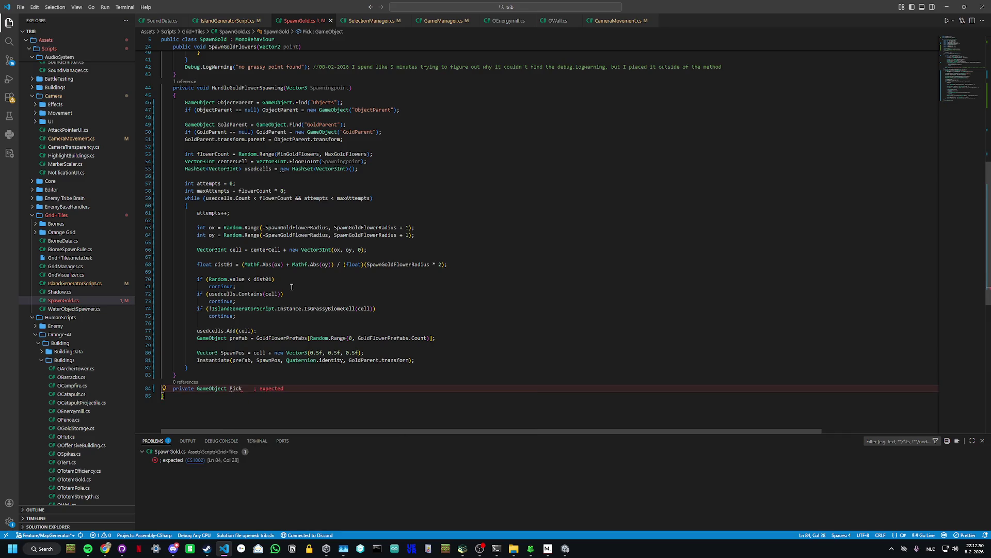
{"action": "type", "text": "Bias"}
{"action": "type", "text": "Prefab"}
{"action": "type", "text": "(floa"}
{"action": "type", "text": "t dist0"}
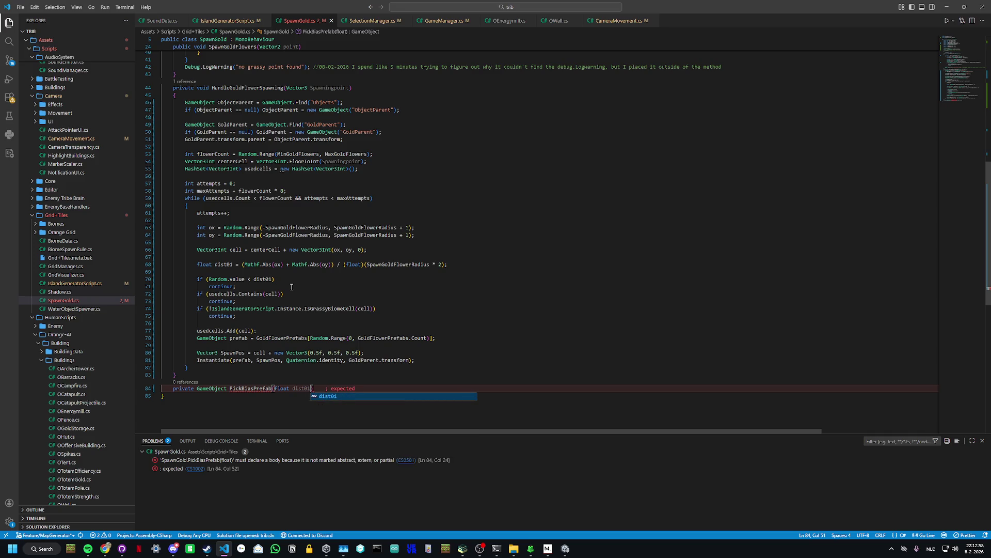
{"action": "type", "text": "1)"}
{"action": "key", "text": "Return"}
{"action": "type", "text": "{"}
{"action": "key", "text": "Return"}
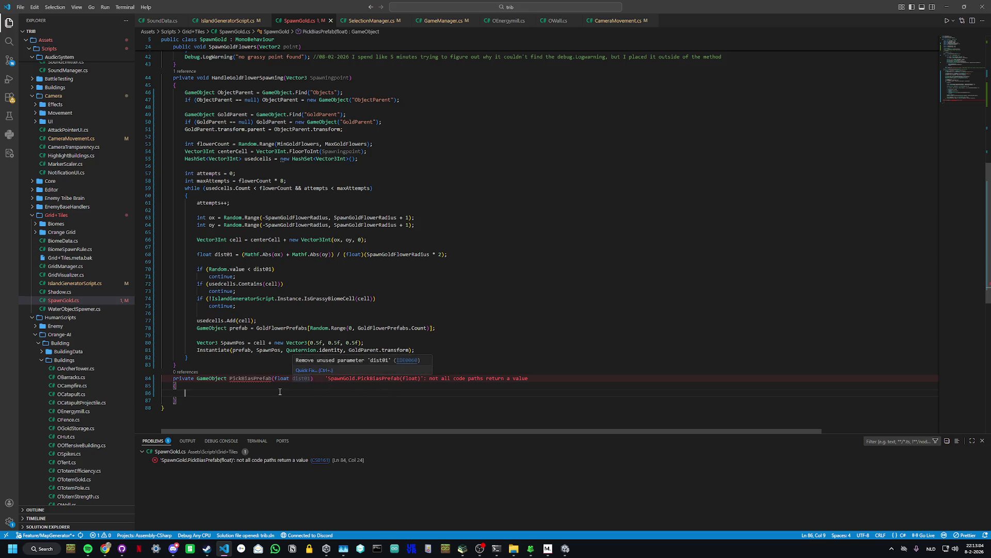
Step: Declare float biased = Mathf.Pow(dist01, 1.8f); in PickBiasPrefab
{"action": "type", "text": "float v"}
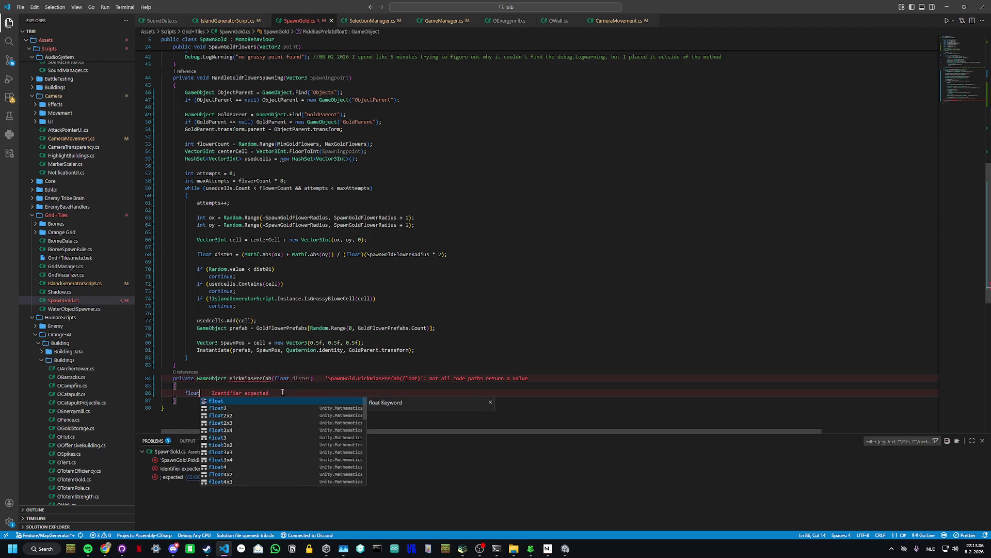
{"action": "key", "text": "BackSpace"}
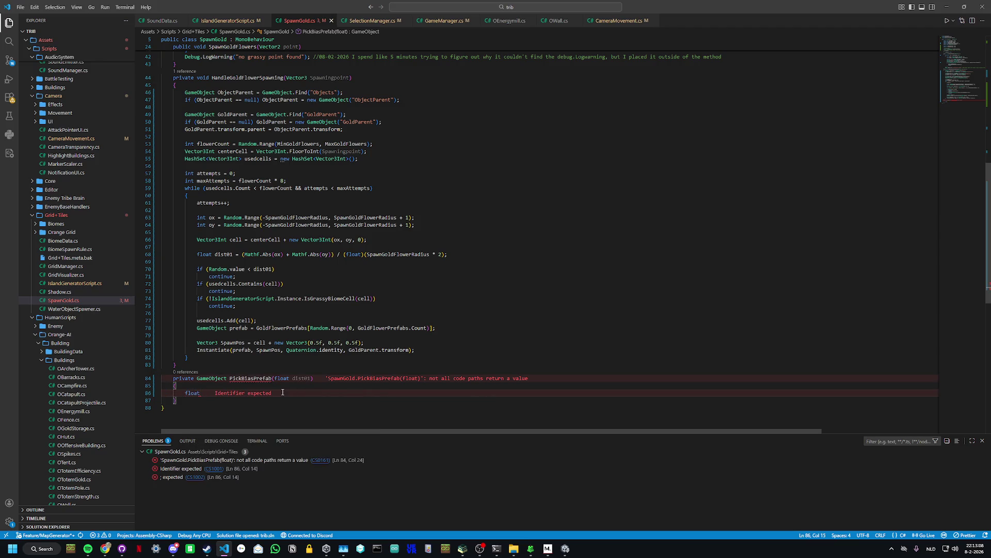
{"action": "type", "text": "biased"}
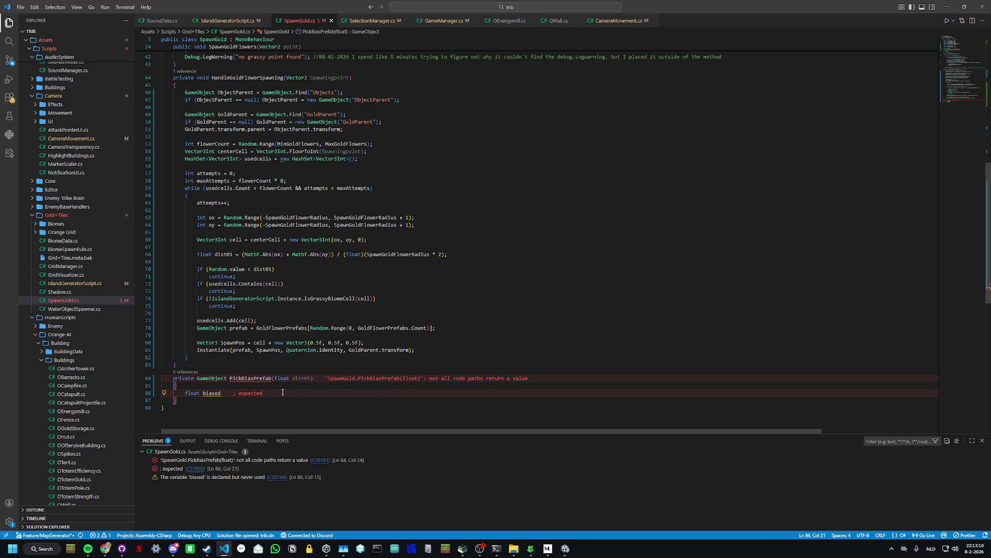
{"action": "type", "text": " = Math"}
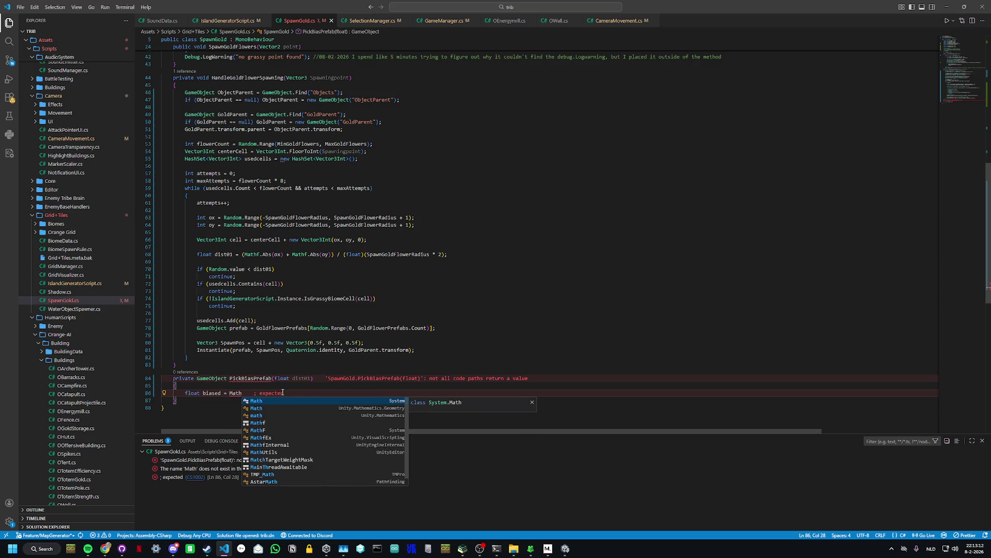
{"action": "type", "text": "f."}
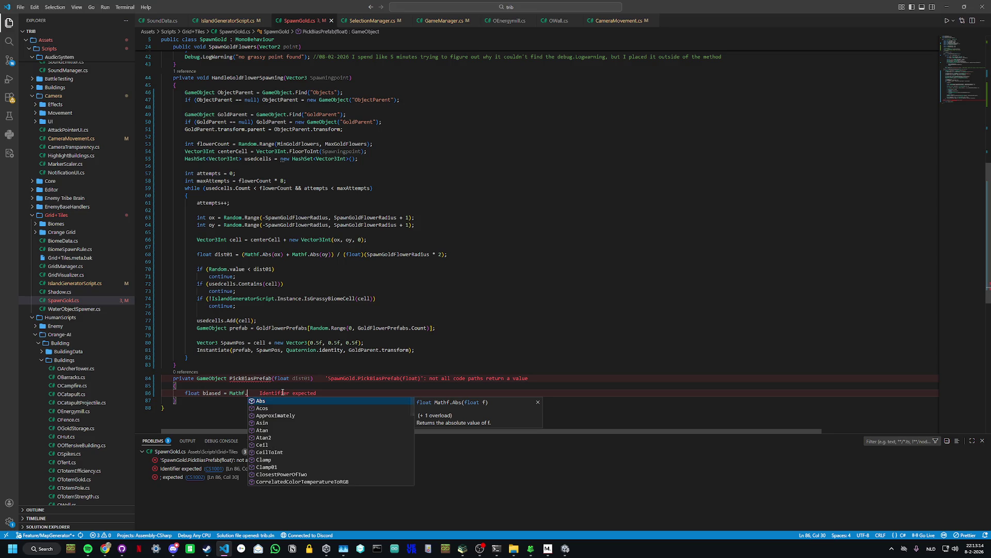
{"action": "type", "text": "Pow"}
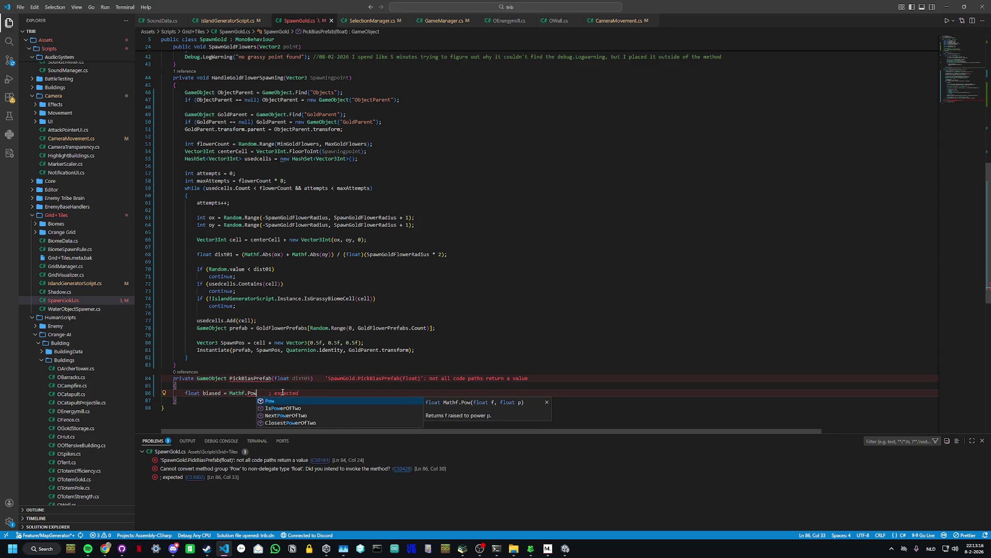
{"action": "type", "text": "(d"}
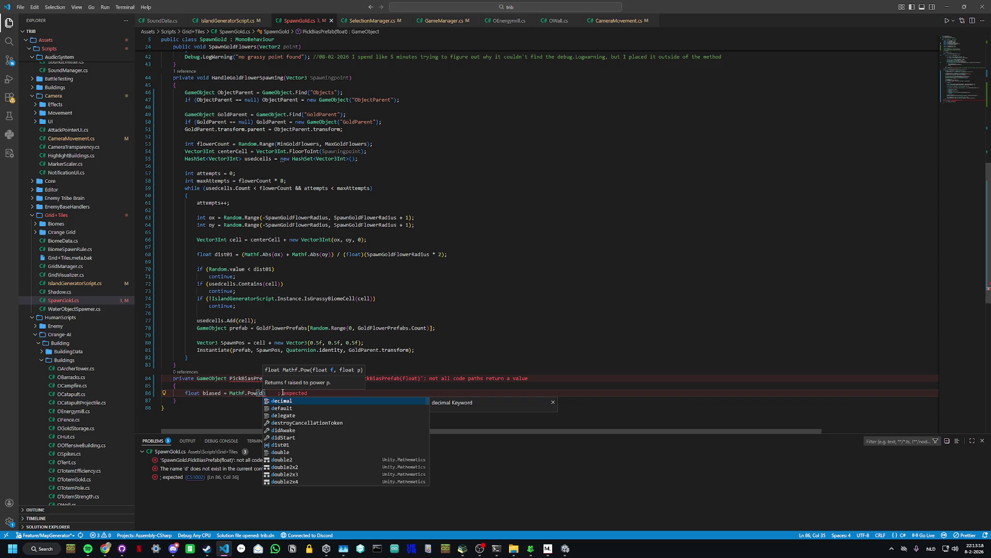
{"action": "type", "text": "ist01"}
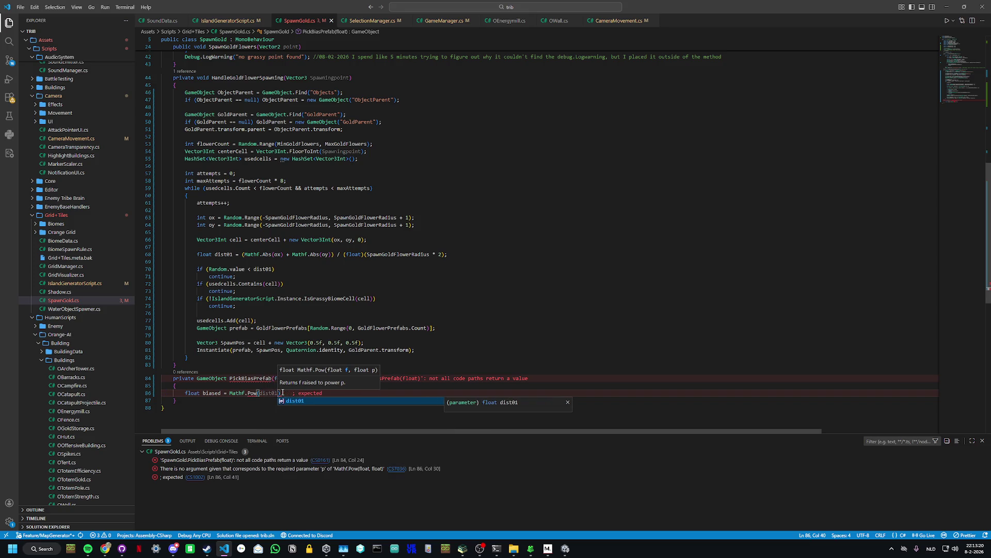
{"action": "type", "text": ", 1."}
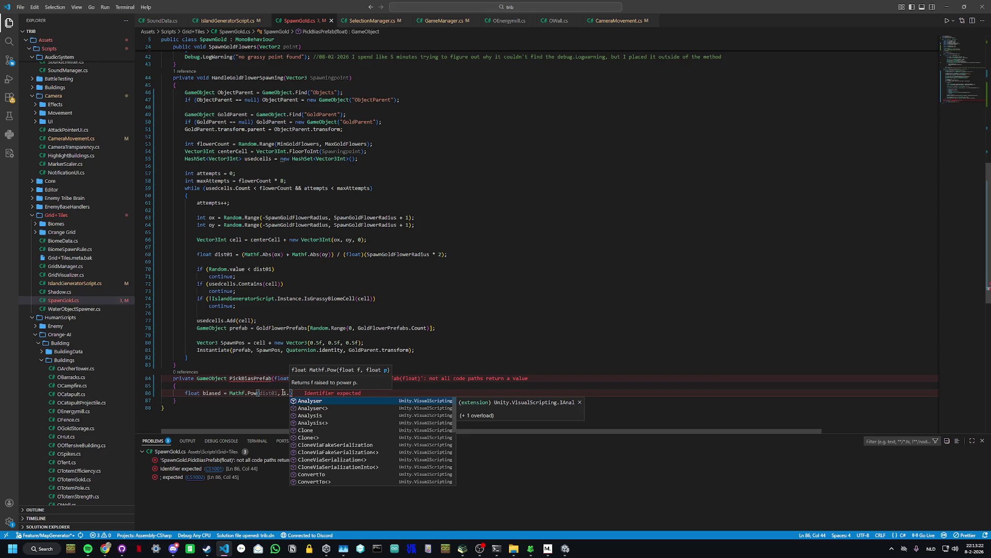
{"action": "type", "text": "8f)"}
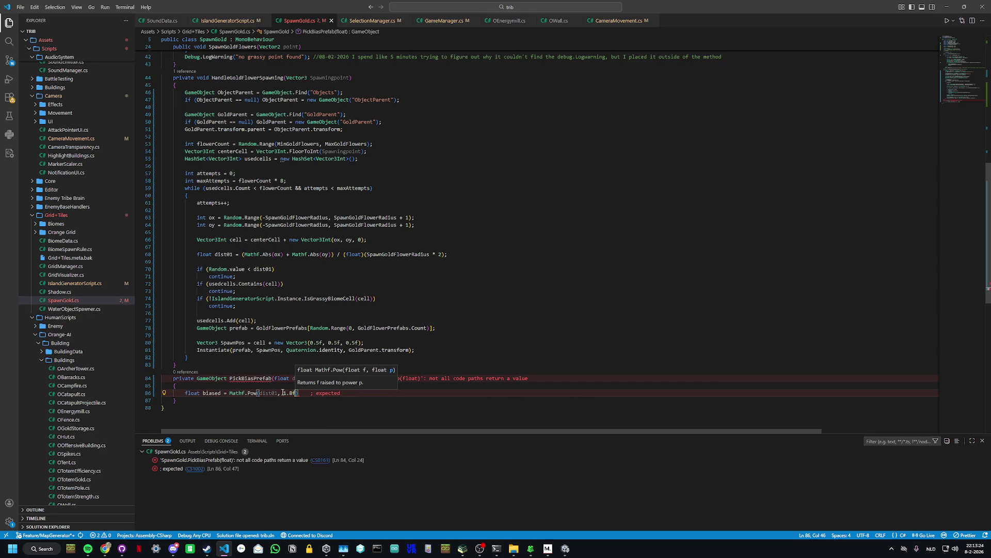
{"action": "type", "text": ";"}
{"action": "key", "text": "Return"}
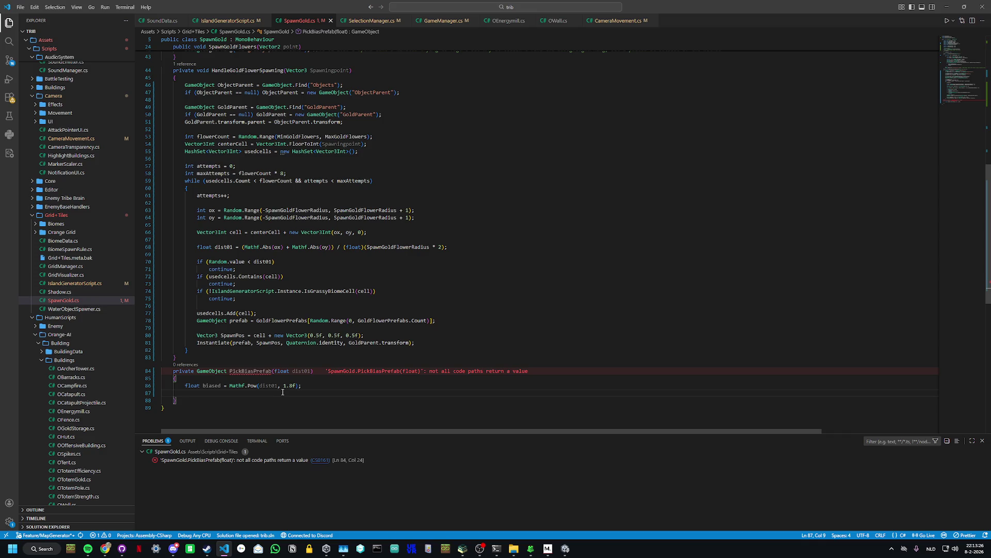
{"action": "key", "text": "Return"}
Step: Add a Random.Range(-0.15f, 0.15f) jitter to biased and clamp it with Mathf.Clamp01
{"action": "type", "text": "bi"}
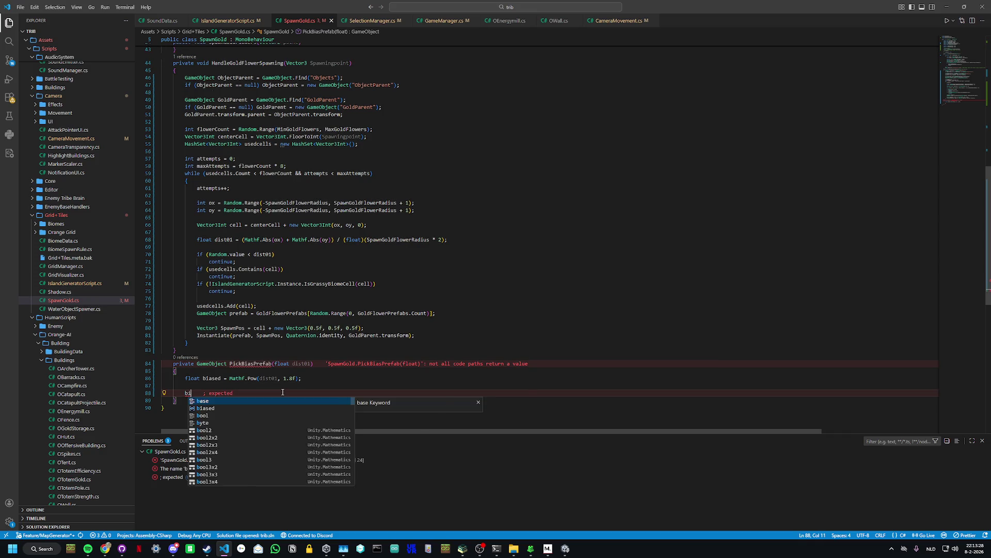
{"action": "type", "text": "ased += "}
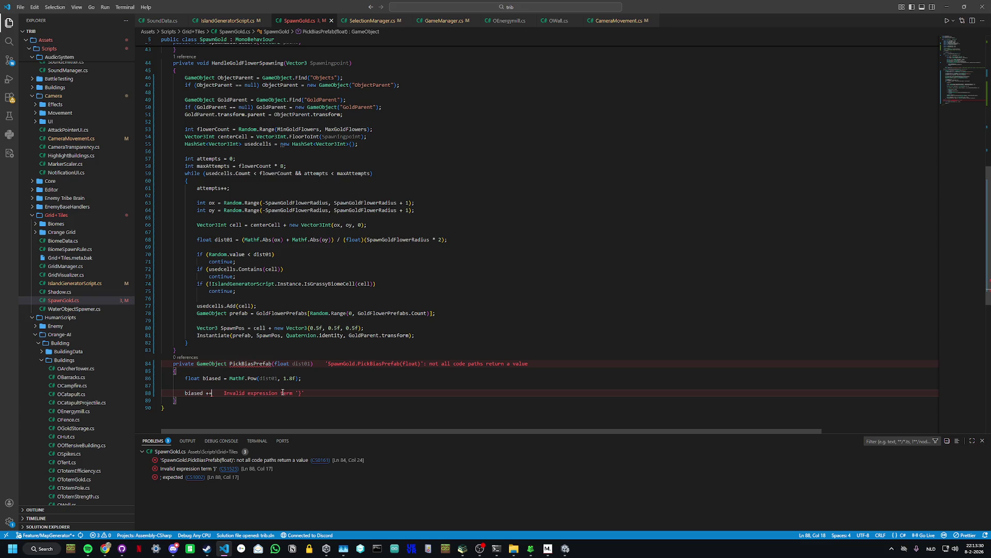
{"action": "type", "text": "Random"}
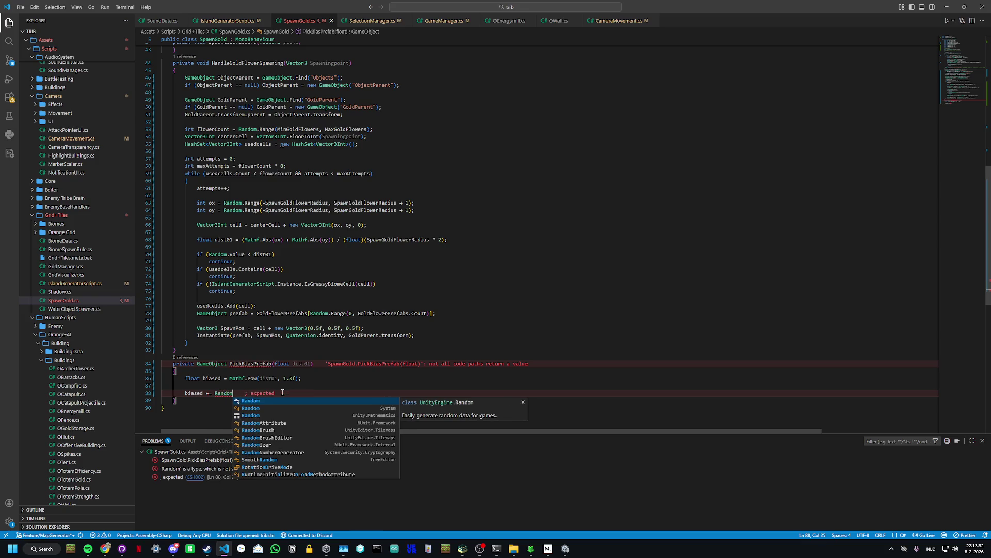
{"action": "type", "text": ".Ran"}
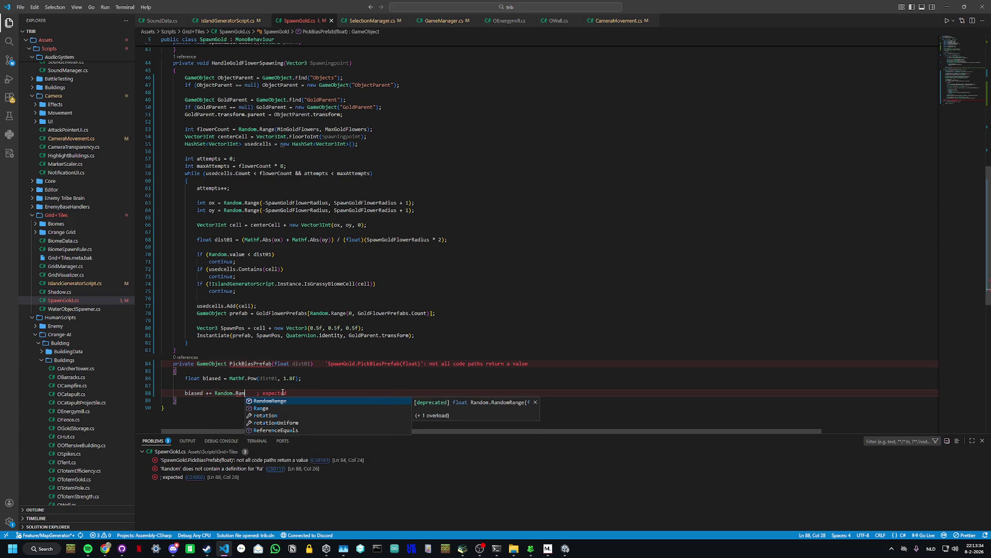
{"action": "type", "text": "ge("}
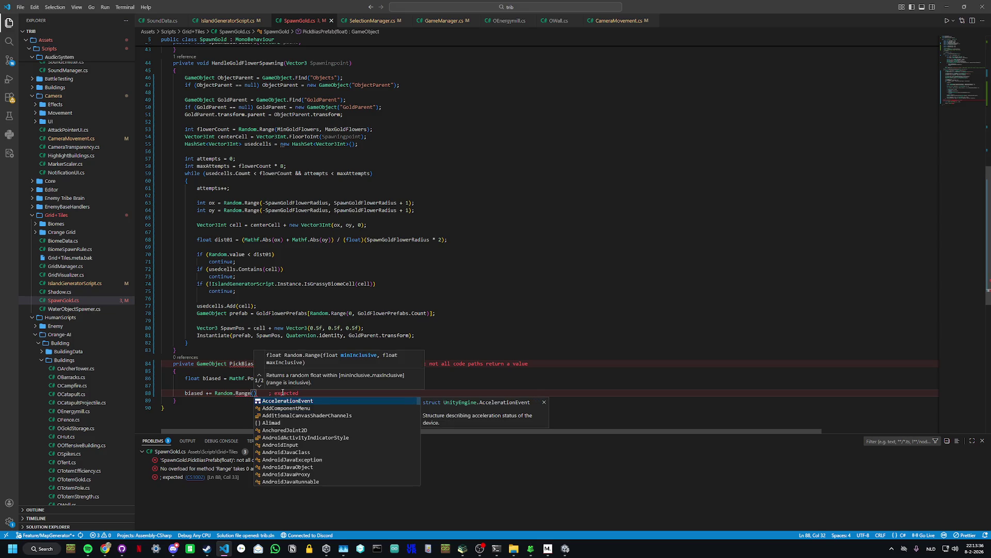
{"action": "key", "text": "Escape"}
{"action": "type", "text": "-"}
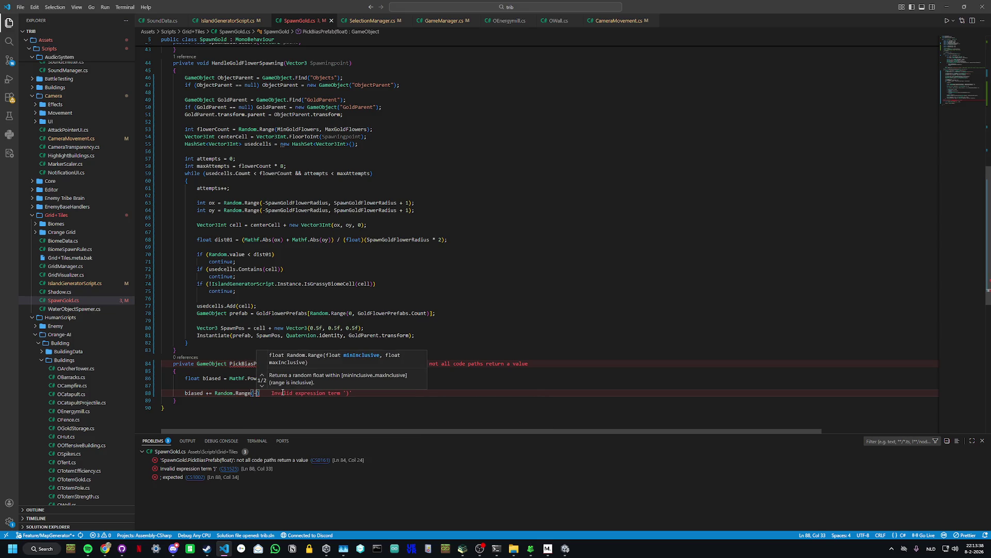
{"action": "type", "text": "0.1"}
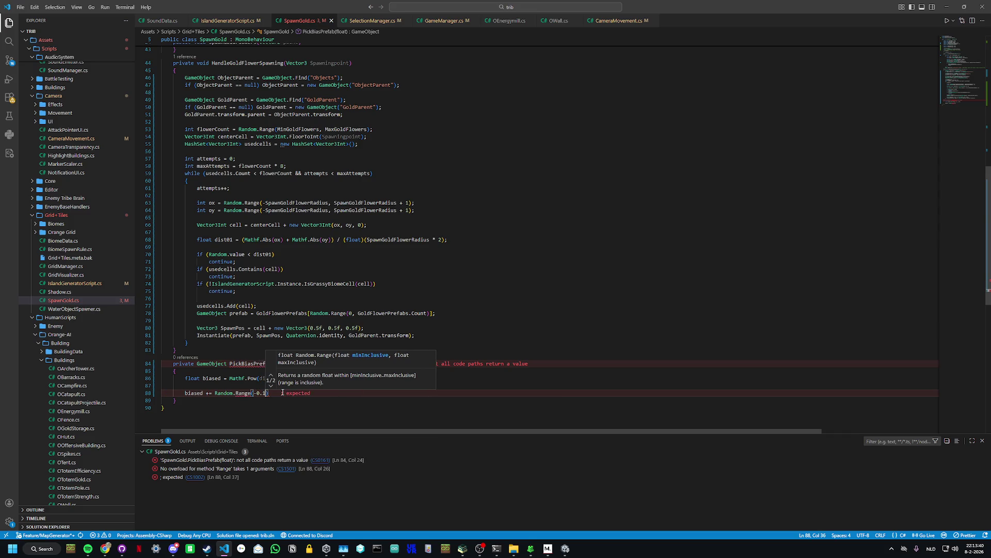
{"action": "type", "text": "5f, 0.15f"}
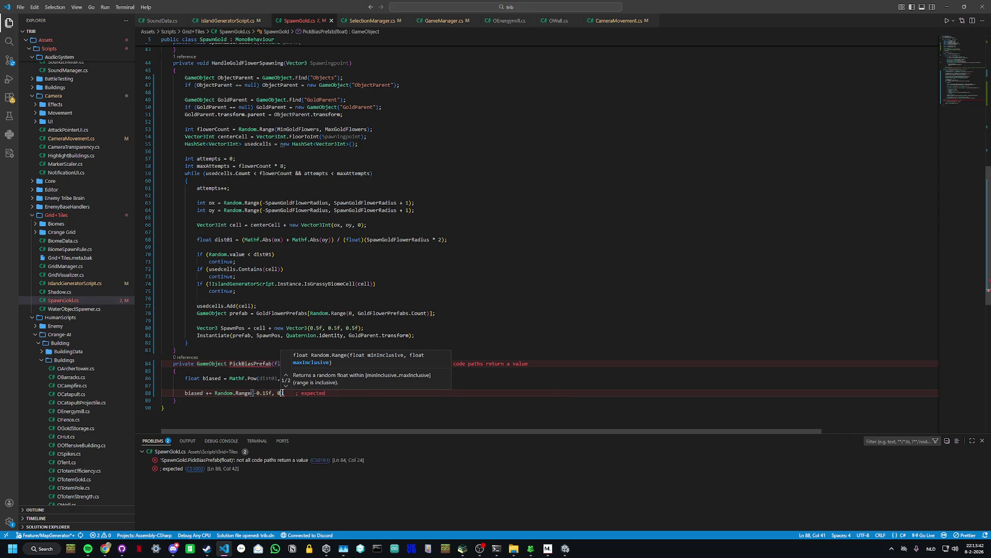
{"action": "type", "text": ");"}
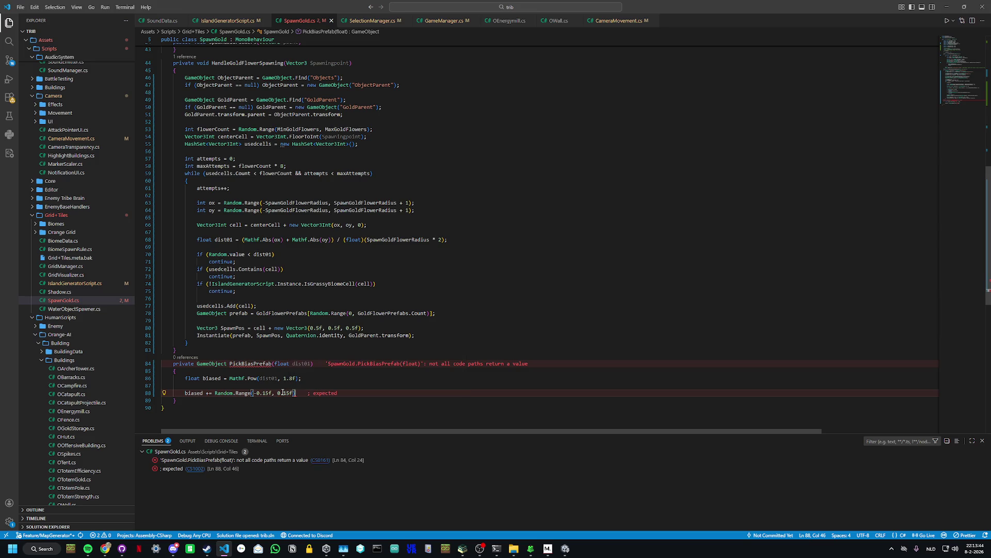
{"action": "key", "text": "Return"}
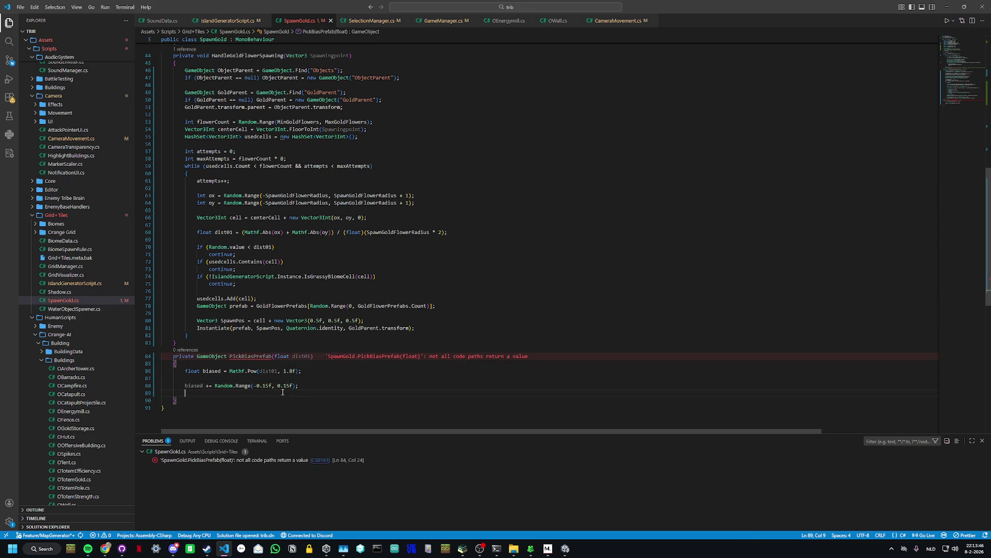
{"action": "type", "text": "biased "}
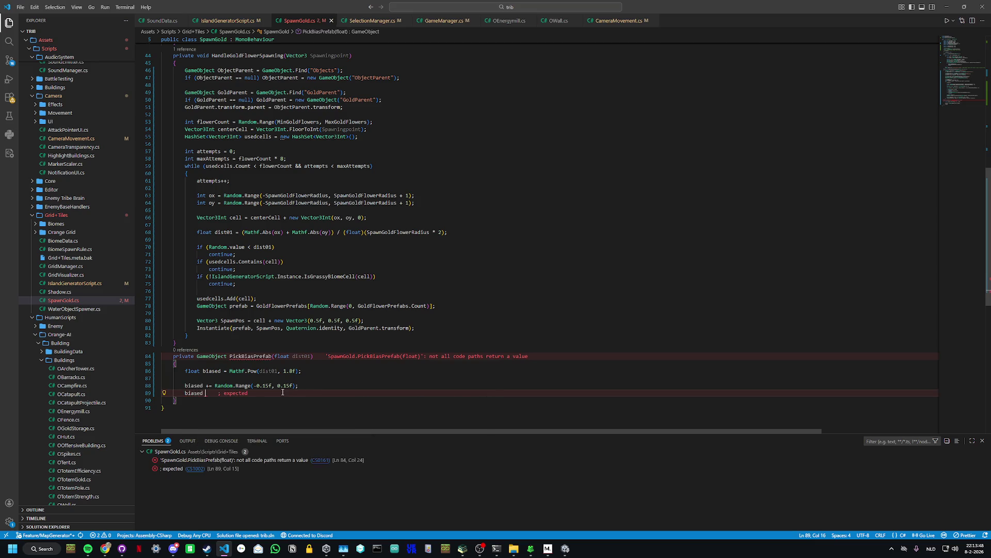
{"action": "type", "text": "= Mathf."}
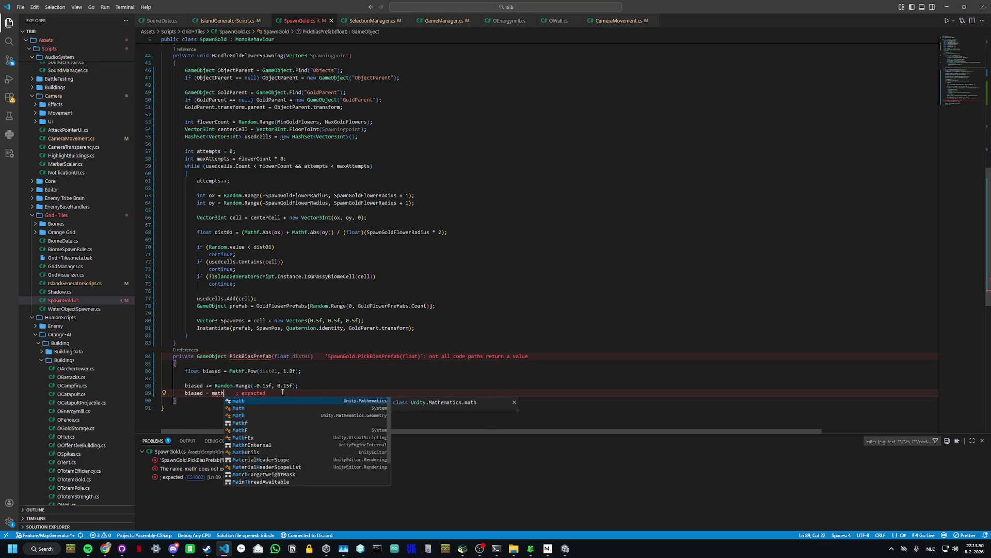
{"action": "type", "text": "Clas"}
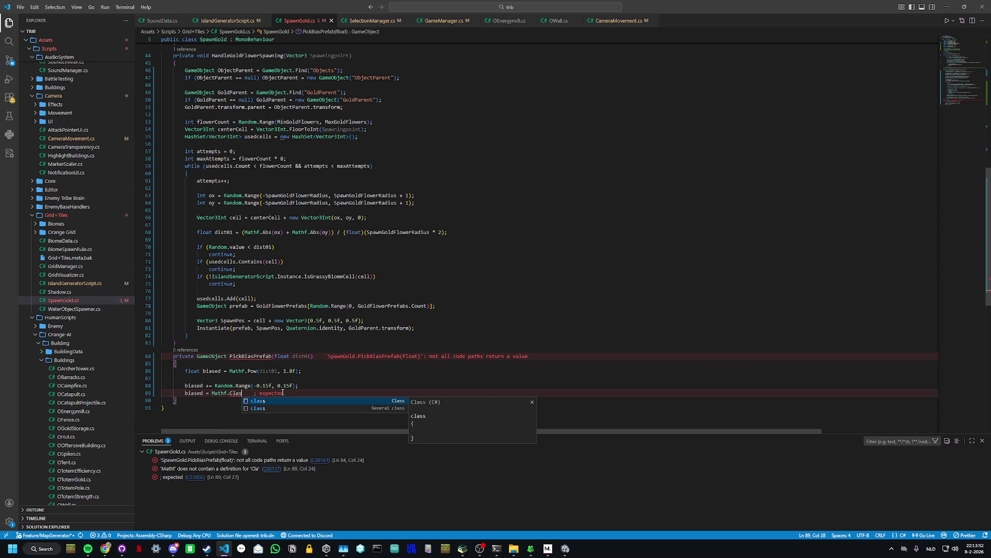
{"action": "key", "text": "BackSpace"}
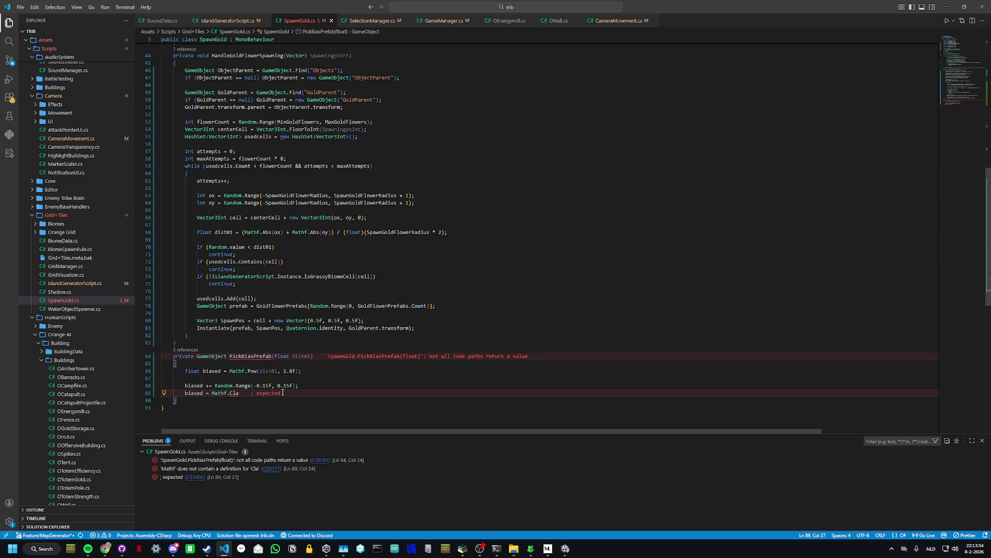
{"action": "type", "text": "mp"}
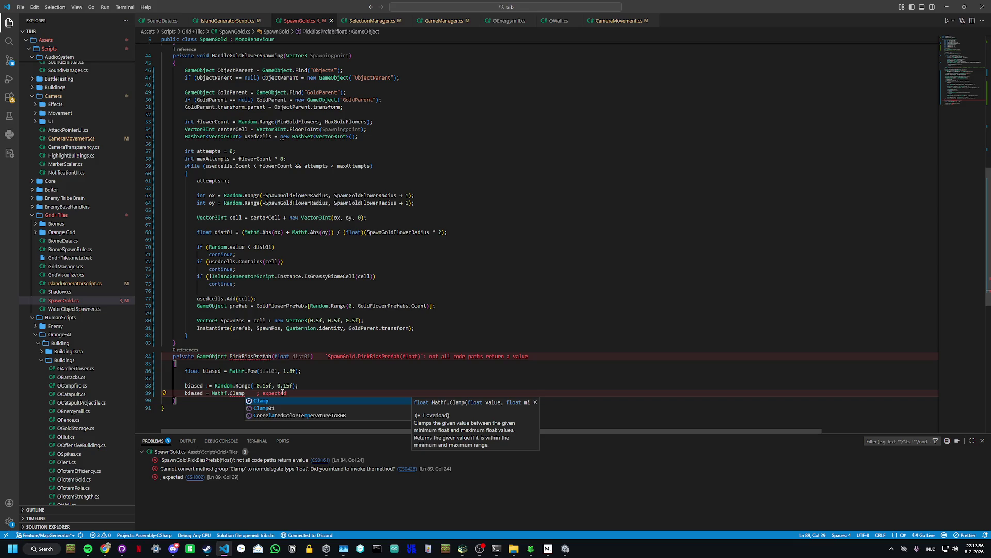
{"action": "type", "text": "01("}
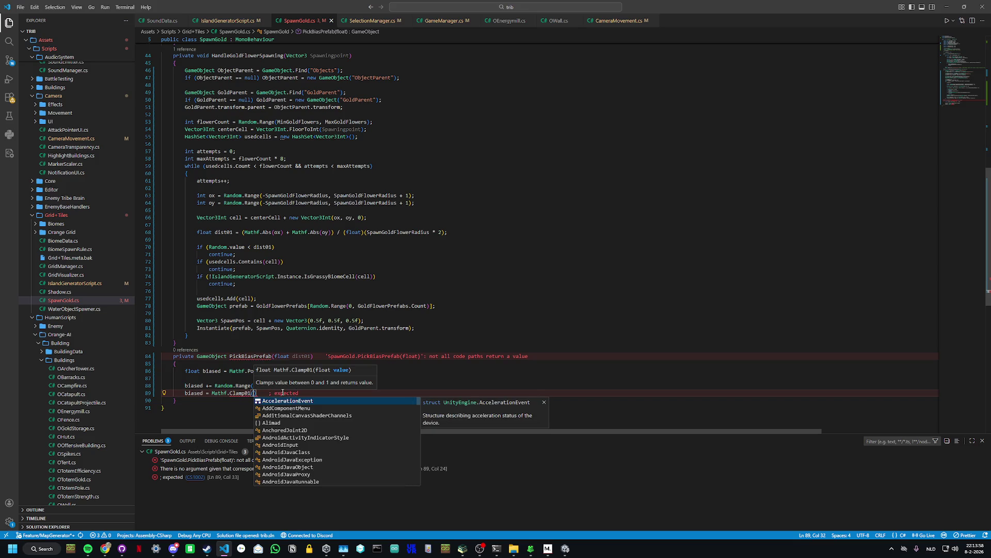
{"action": "type", "text": "biased)"}
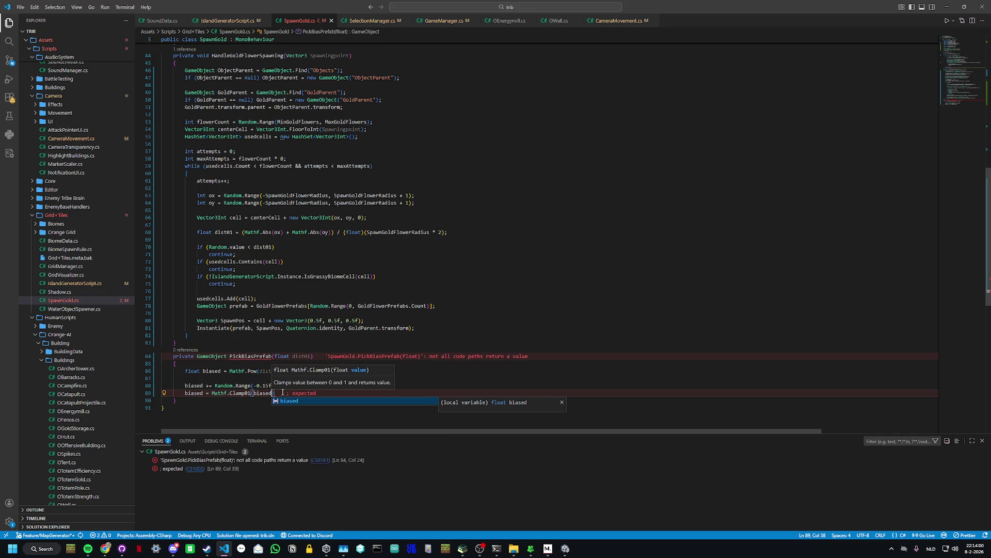
{"action": "type", "text": ";"}
{"action": "key", "text": "Return"}
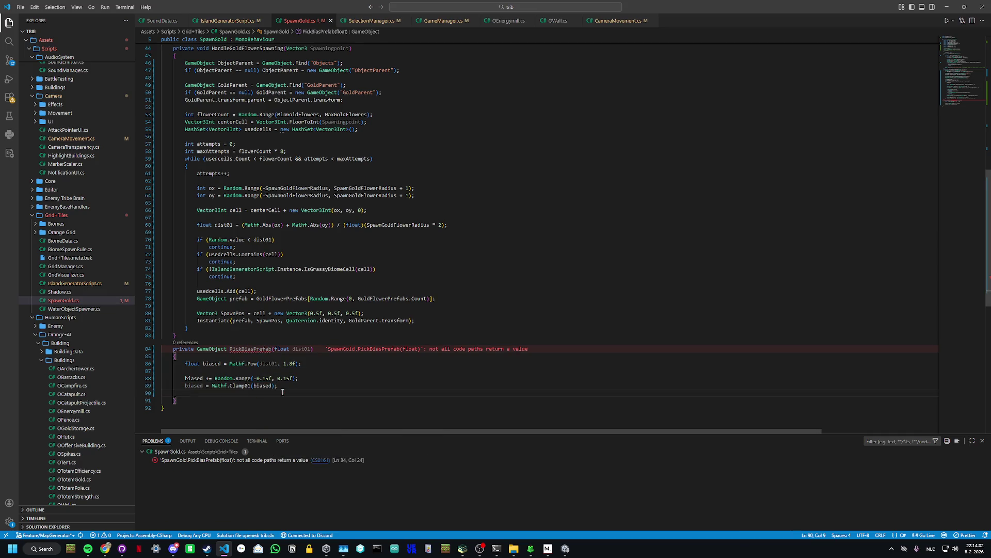
Step: Compute index with Mathf.RoundToInt(biased * (GoldFlowerPrefabs.Count - 1)) and return GoldFlowerPrefabs[index]
{"action": "type", "text": "int "}
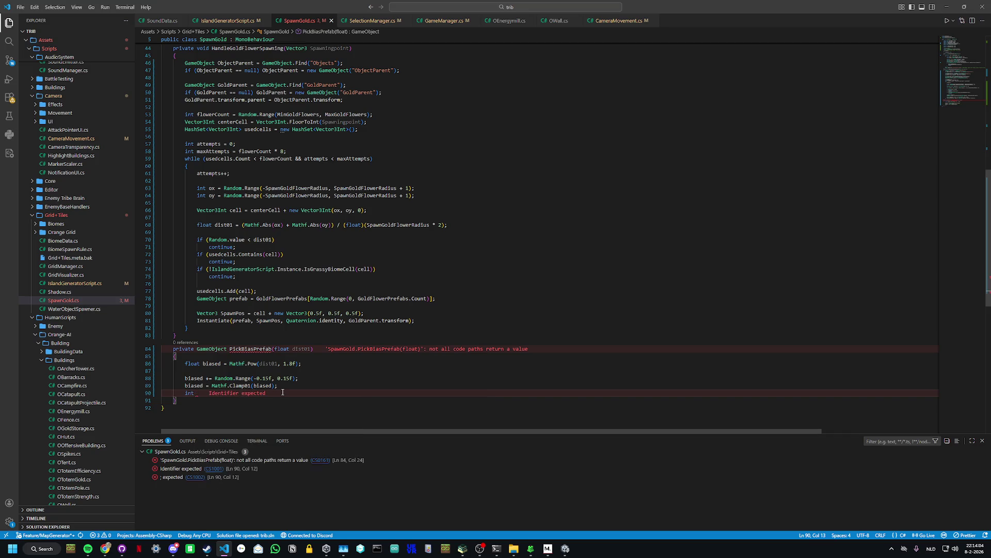
{"action": "type", "text": "index ="}
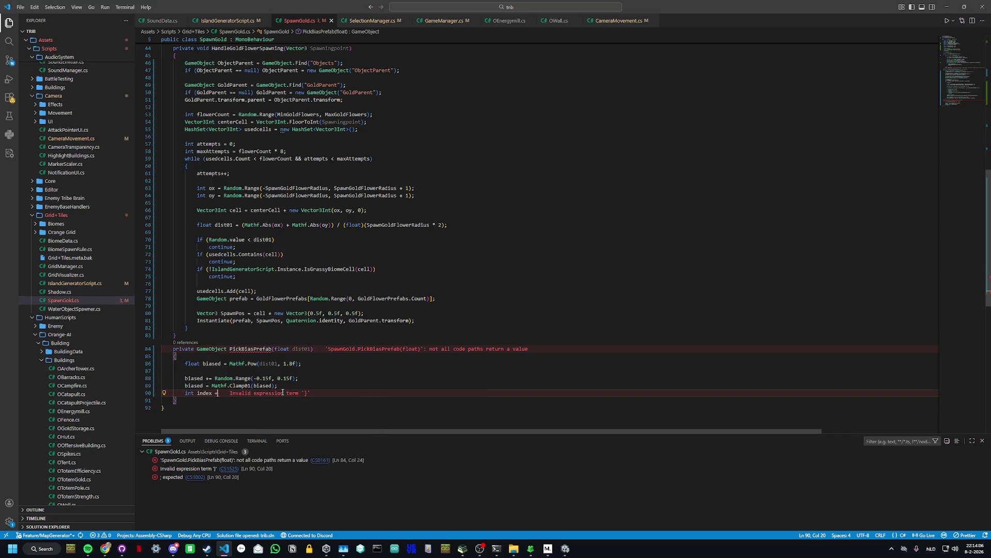
{"action": "type", "text": " mathf"}
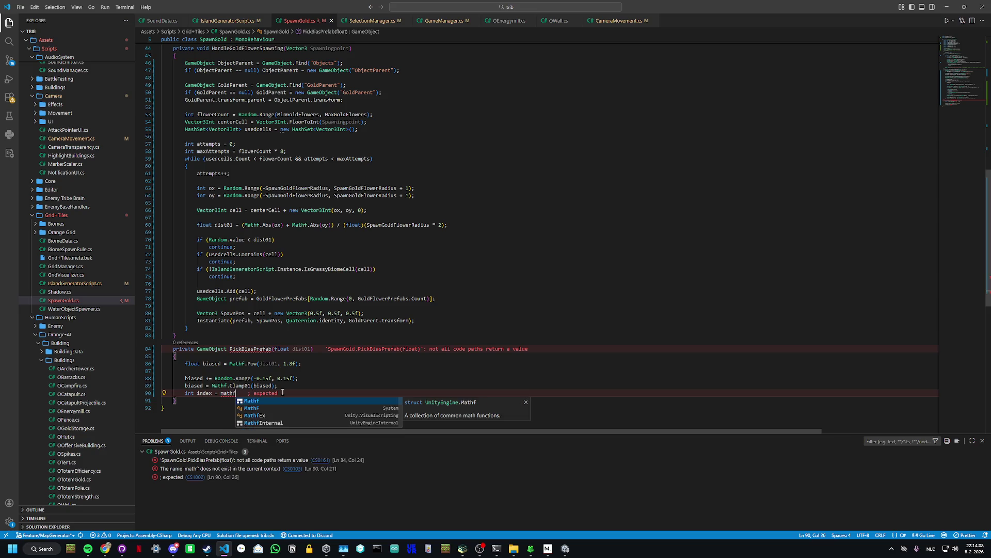
{"action": "type", "text": ".Round"}
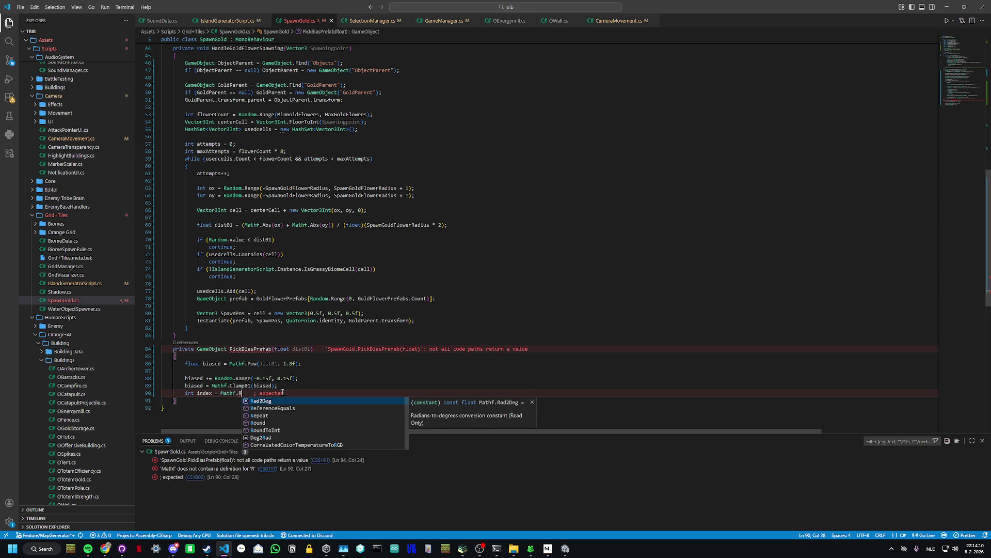
{"action": "key", "text": "Down"}
{"action": "key", "text": "Tab"}
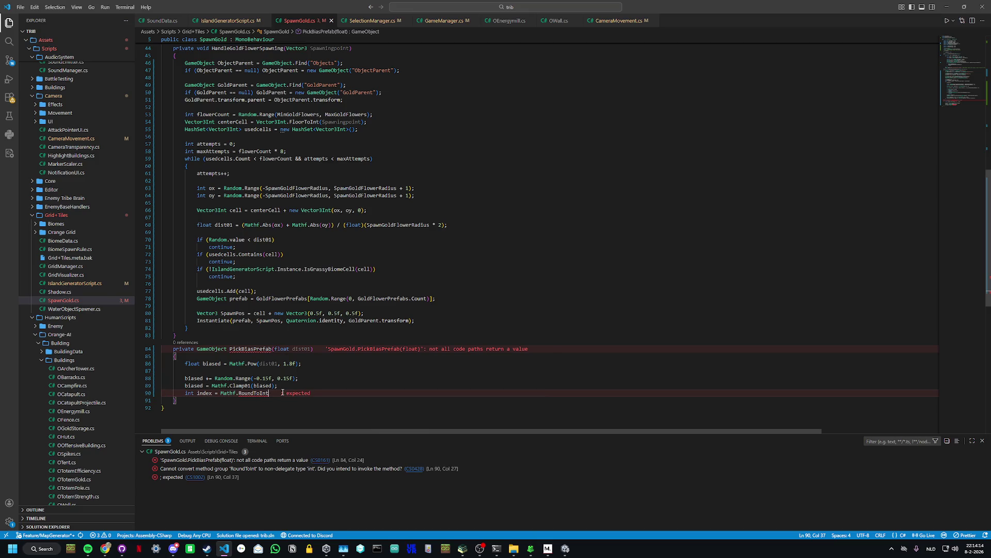
{"action": "type", "text": "("}
{"action": "type", "text": "biased *"}
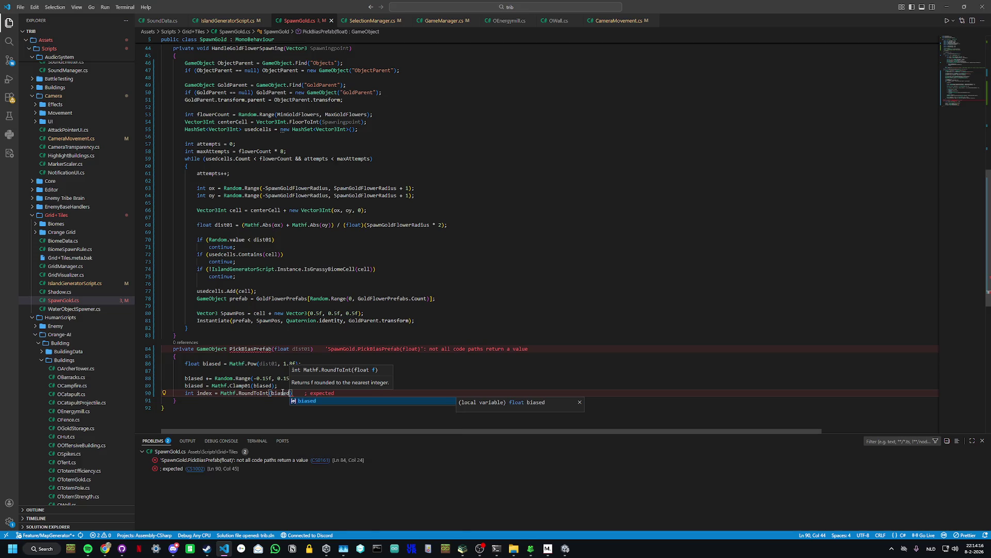
{"action": "type", "text": " ("}
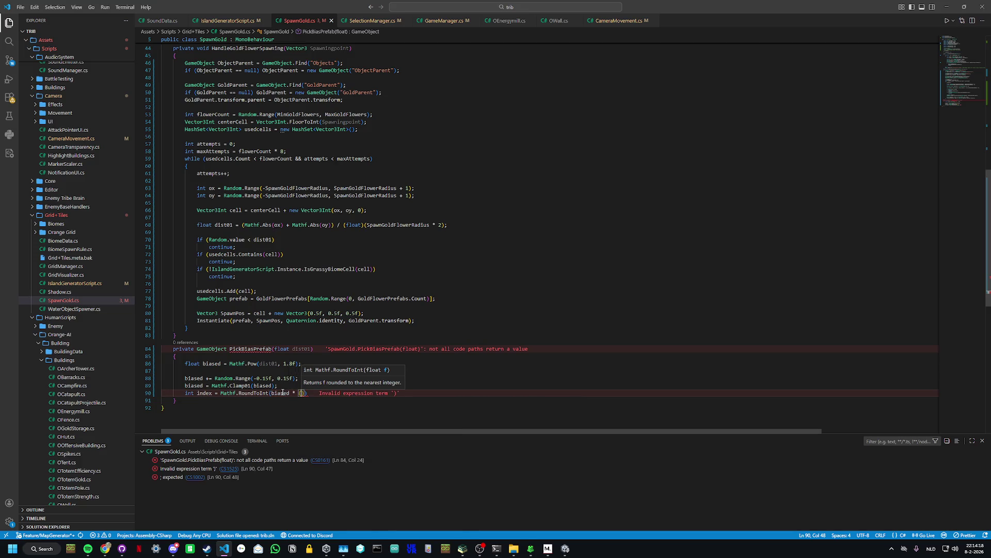
{"action": "type", "text": "Gold"}
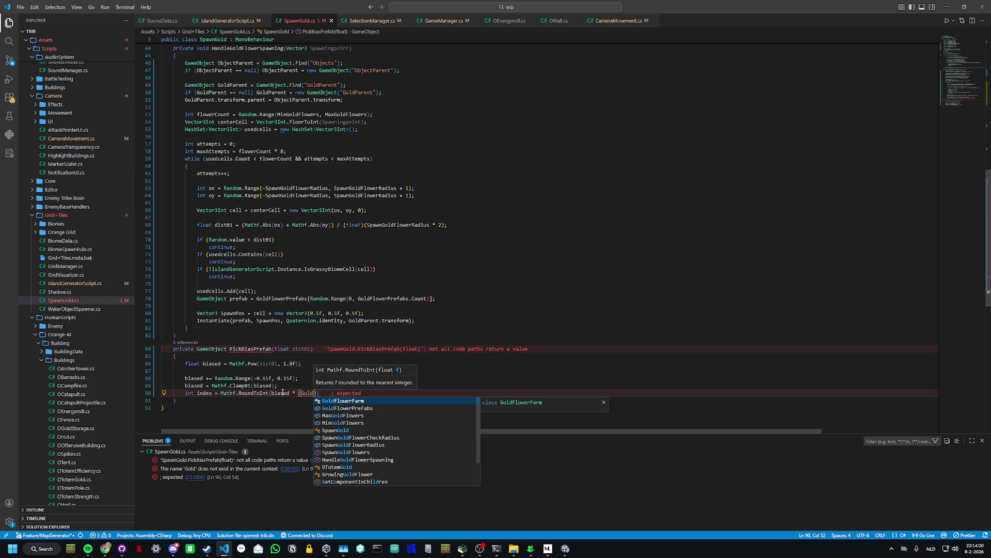
{"action": "type", "text": "Flower"}
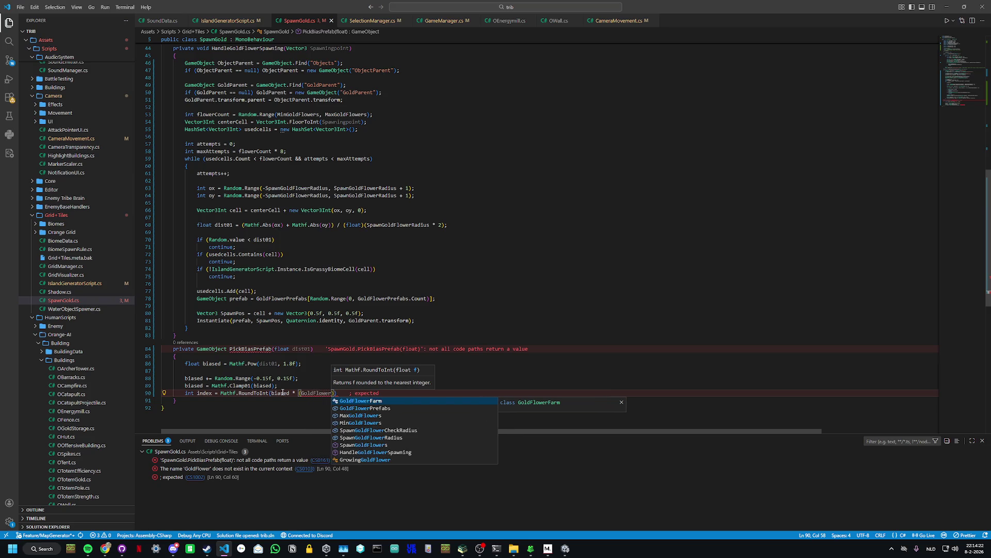
{"action": "key", "text": "Down"}
{"action": "key", "text": "Tab"}
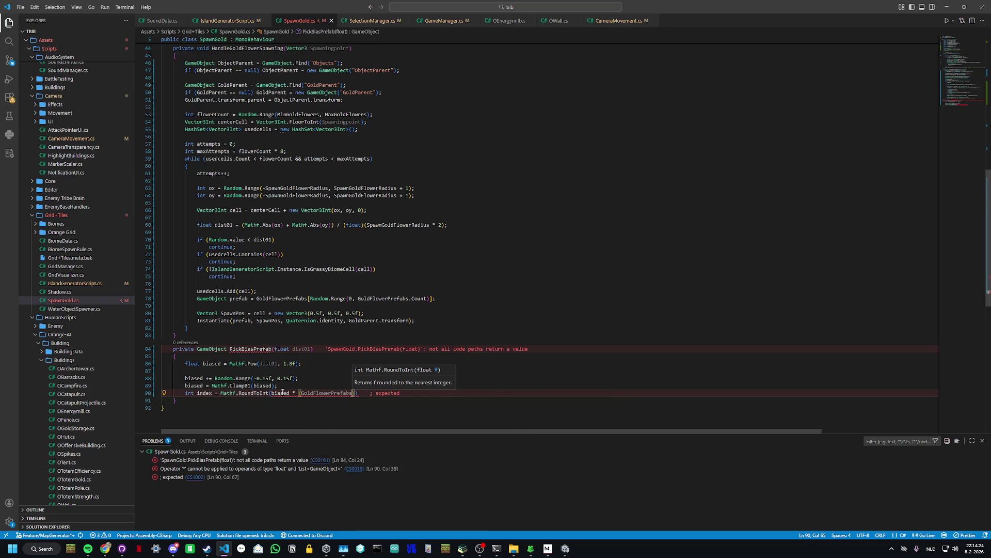
{"action": "type", "text": ".Count"}
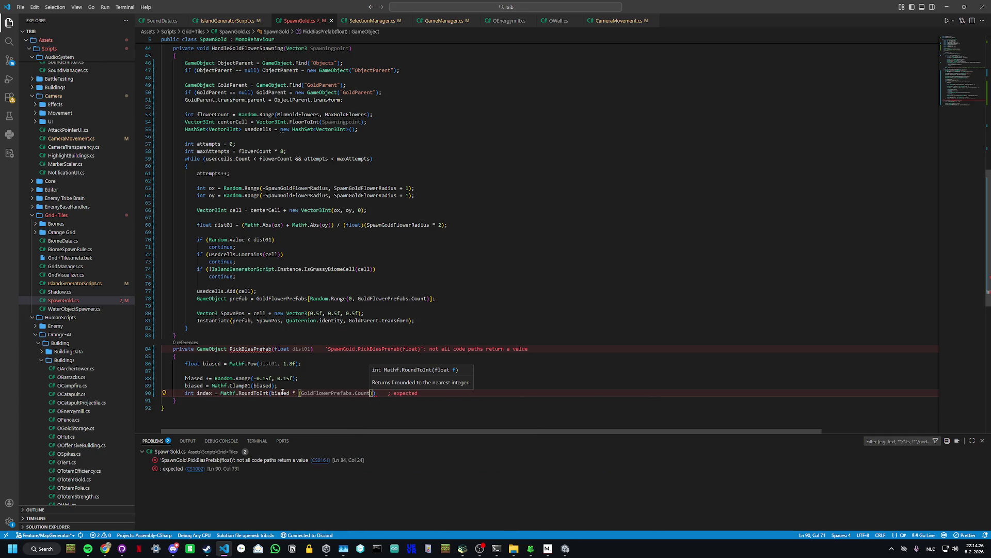
{"action": "type", "text": " - 1"}
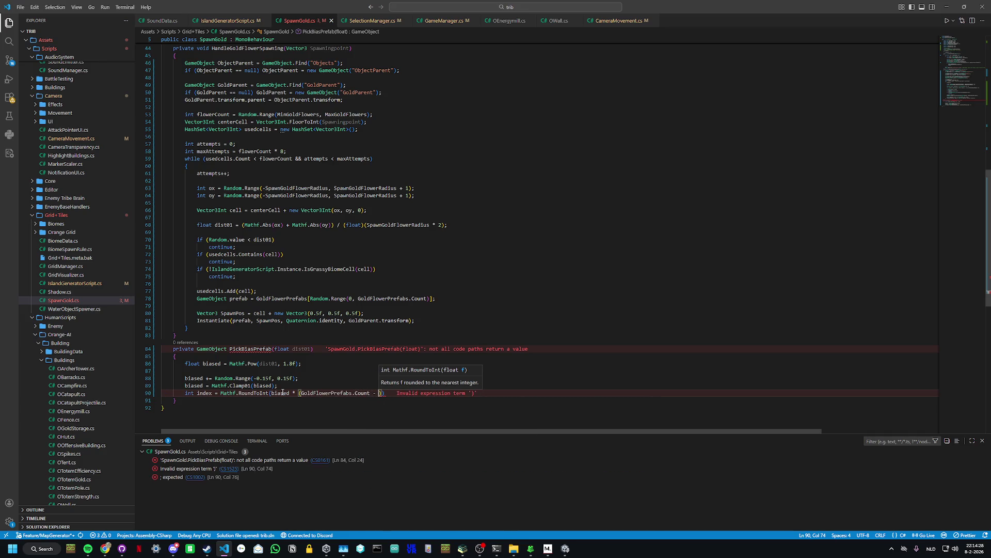
{"action": "type", "text": "));"}
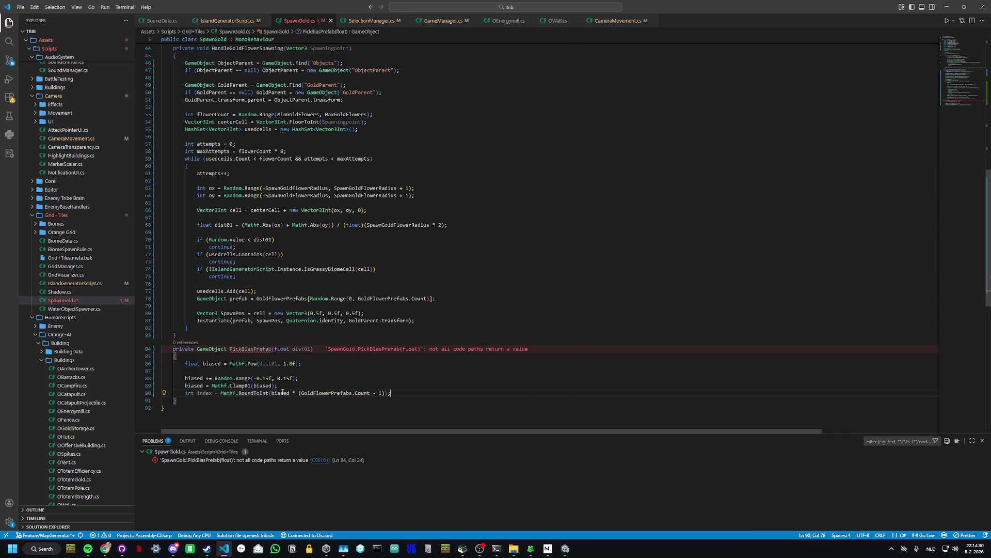
{"action": "key", "text": "Return"}
{"action": "type", "text": "return "}
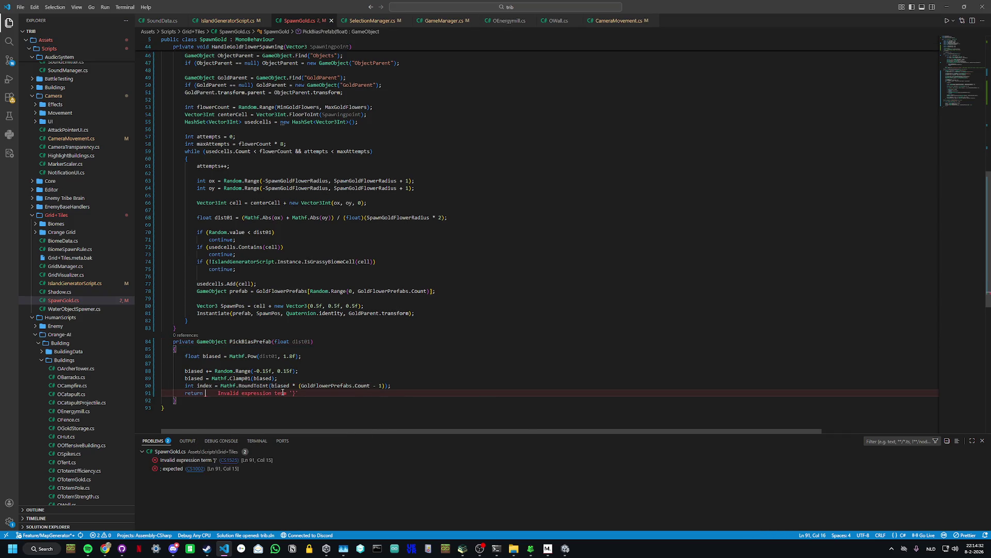
{"action": "type", "text": "Gold"}
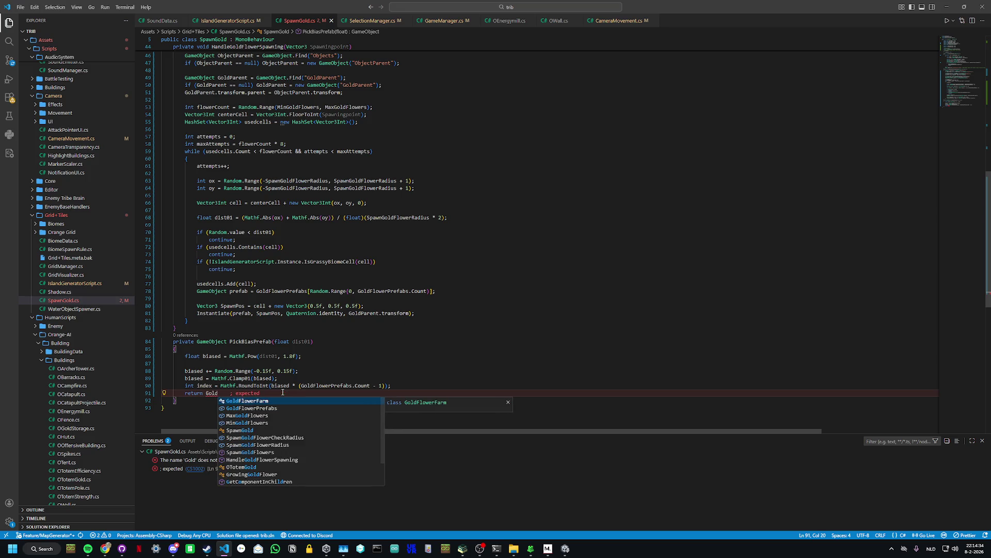
{"action": "key", "text": "Down"}
{"action": "key", "text": "Tab"}
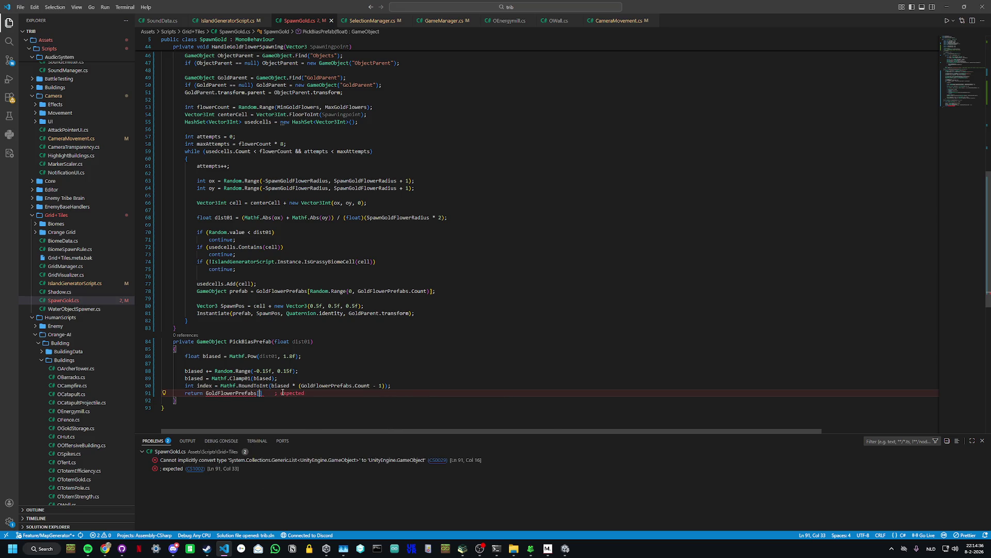
{"action": "type", "text": "index"}
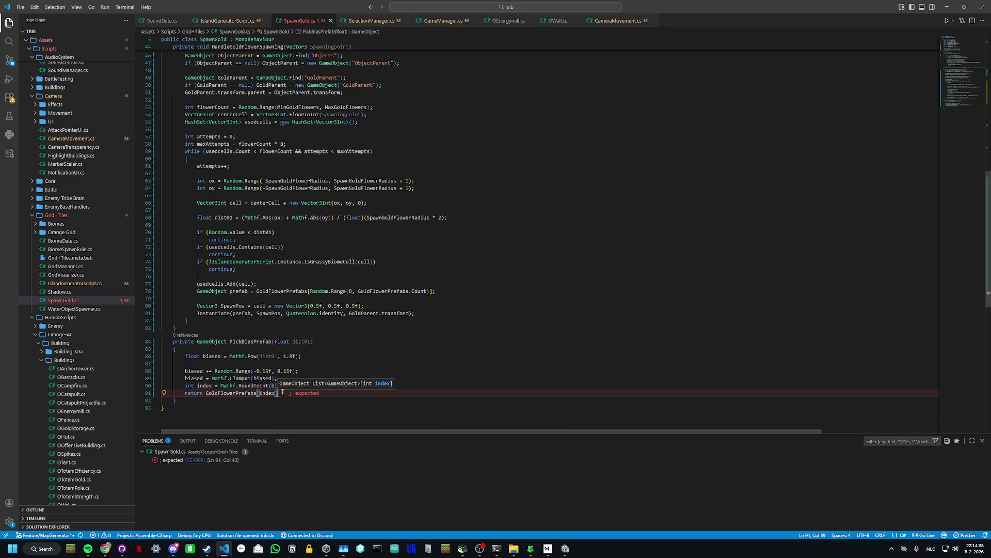
{"action": "type", "text": "];"}
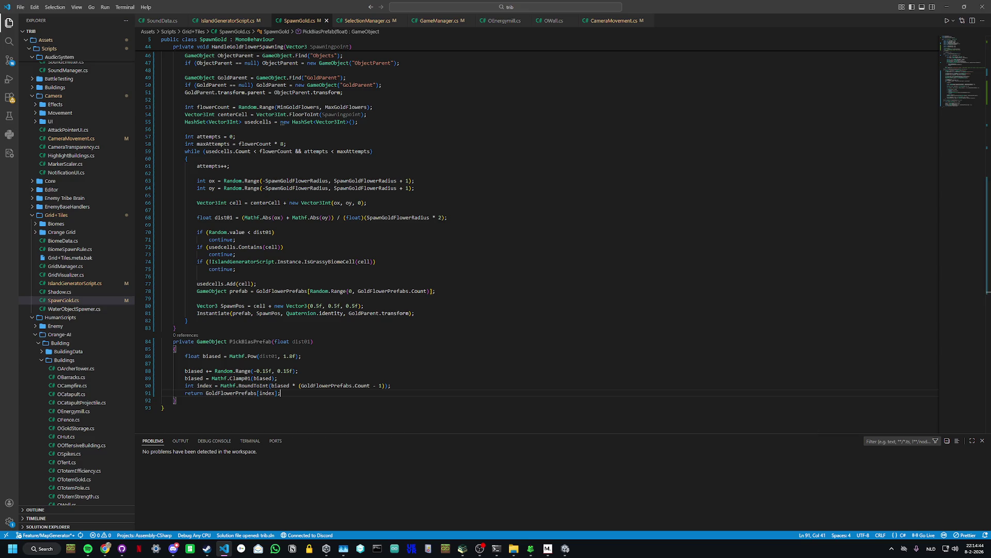
Step: Add the missing closing parenthesis after Count in the index line
{"action": "left_click", "coordinate": [382, 292]}
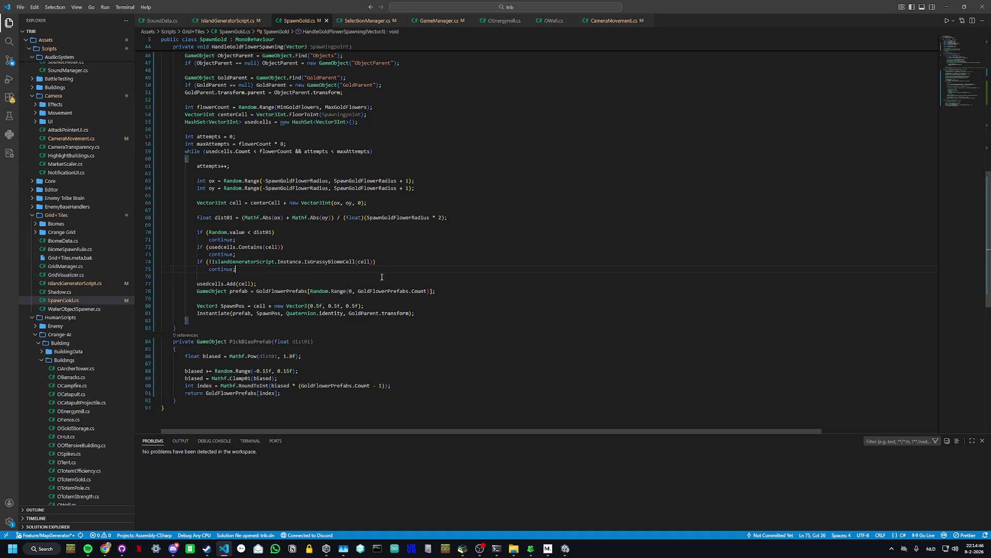
{"action": "left_click", "coordinate": [384, 305]}
{"action": "left_click", "coordinate": [428, 291]}
{"action": "type", "text": ")"}
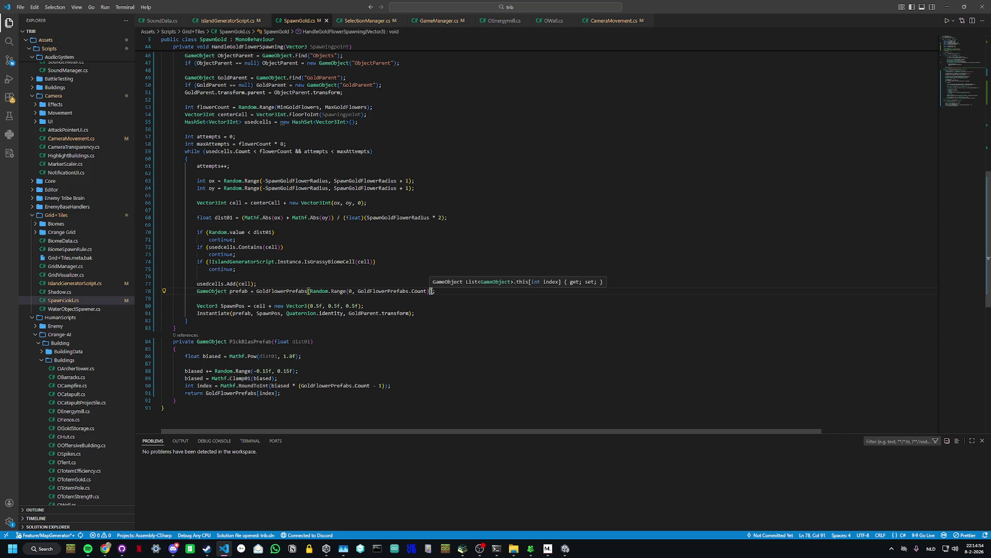
Step: Replace the random GoldFlowerPrefabs lookup on line 78 with PickBiasPrefab(dist01)
{"action": "left_click_drag", "start_coordinate": [433, 290], "coordinate": [263, 292]}
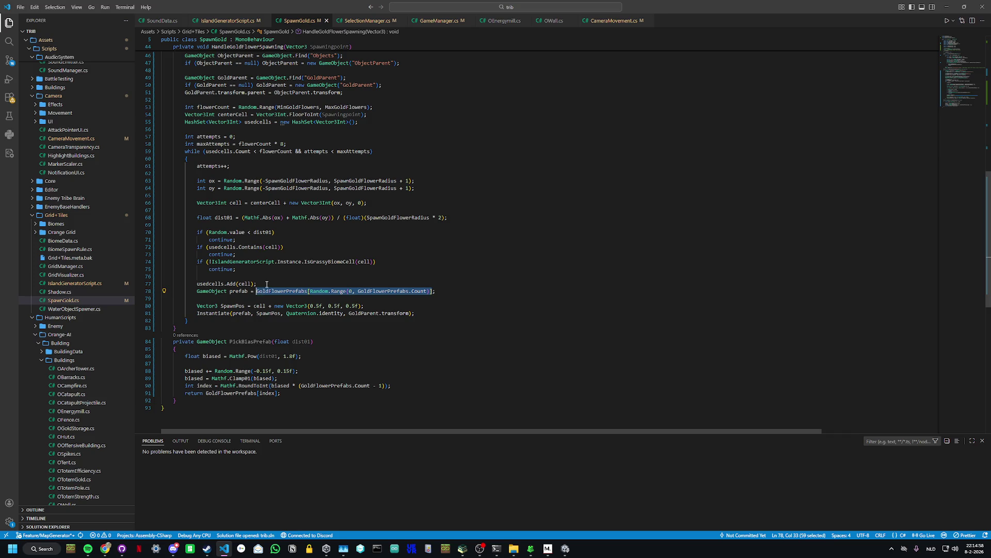
{"action": "type", "text": "Pick;"}
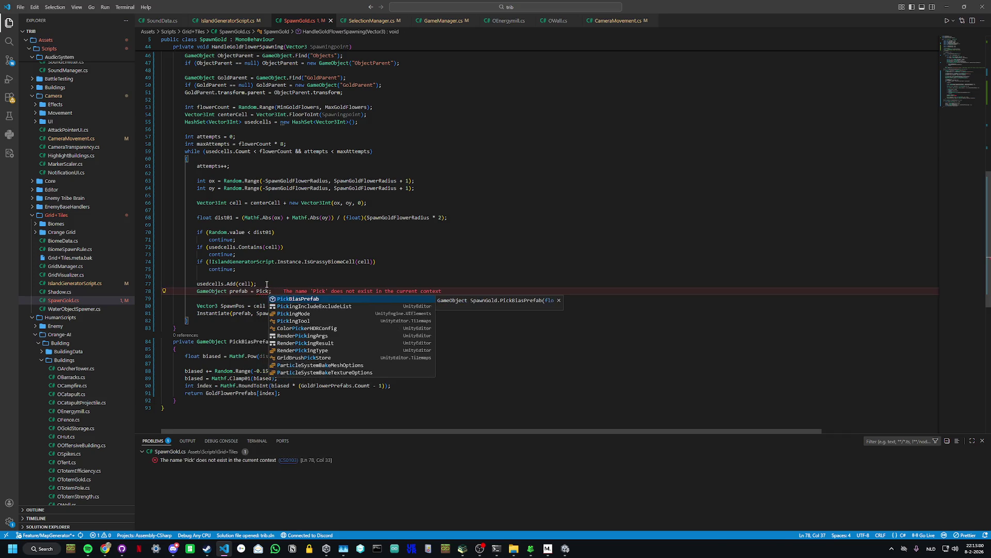
{"action": "key", "text": "Tab"}
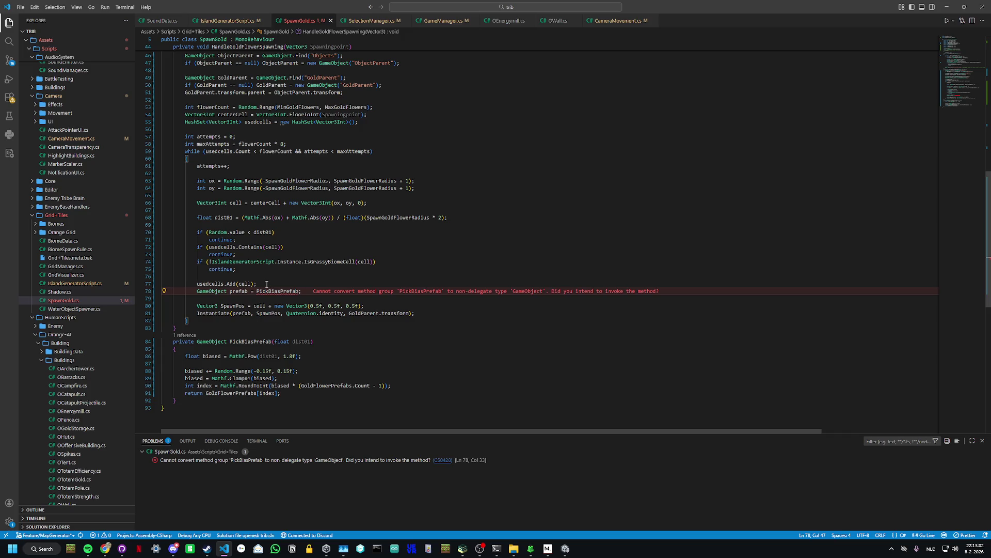
{"action": "type", "text": "(dist"}
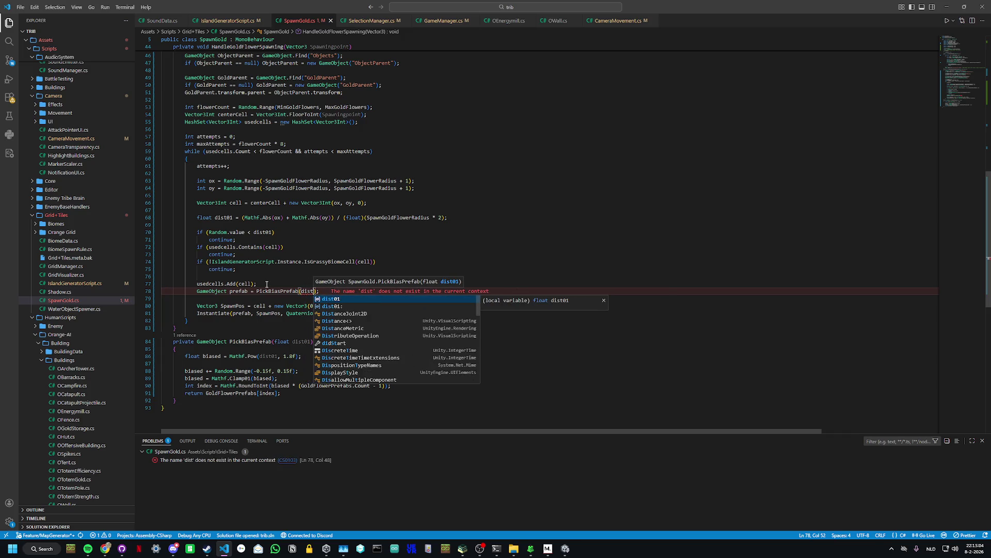
{"action": "type", "text": "01"}
{"action": "left_click", "coordinate": [360, 233]}
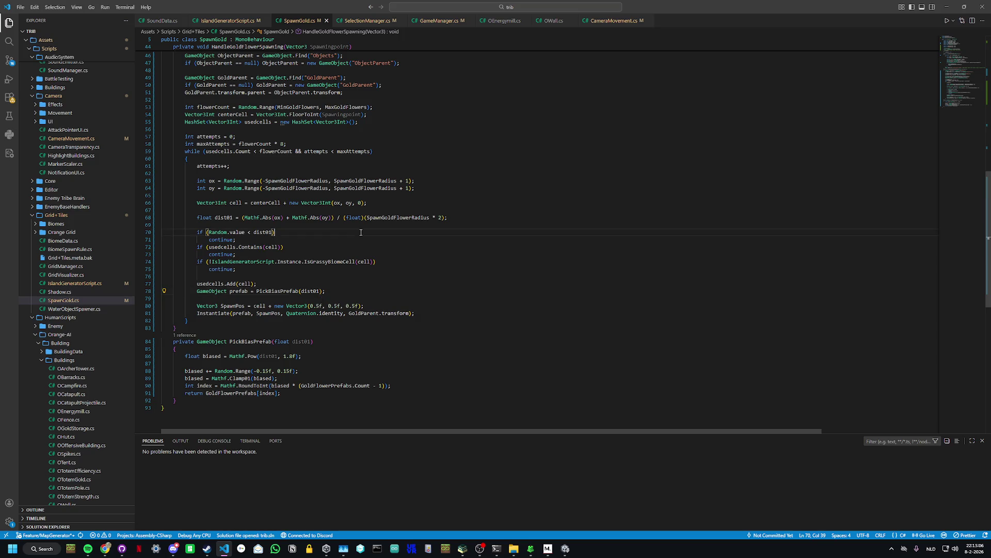
{"action": "left_click", "coordinate": [565, 549]}
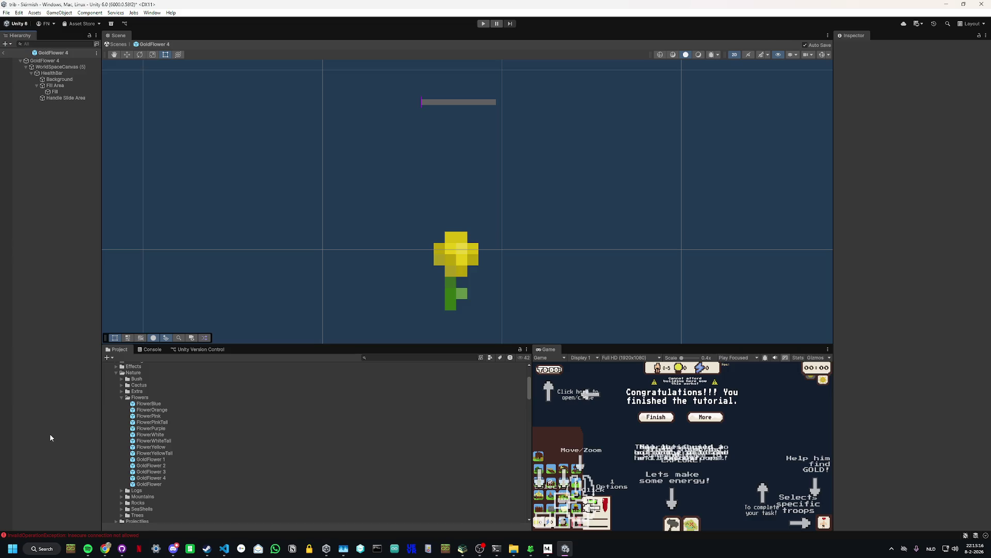
Step: Start play mode in Unity to test the gold flower spawning
{"action": "left_click", "coordinate": [483, 26]}
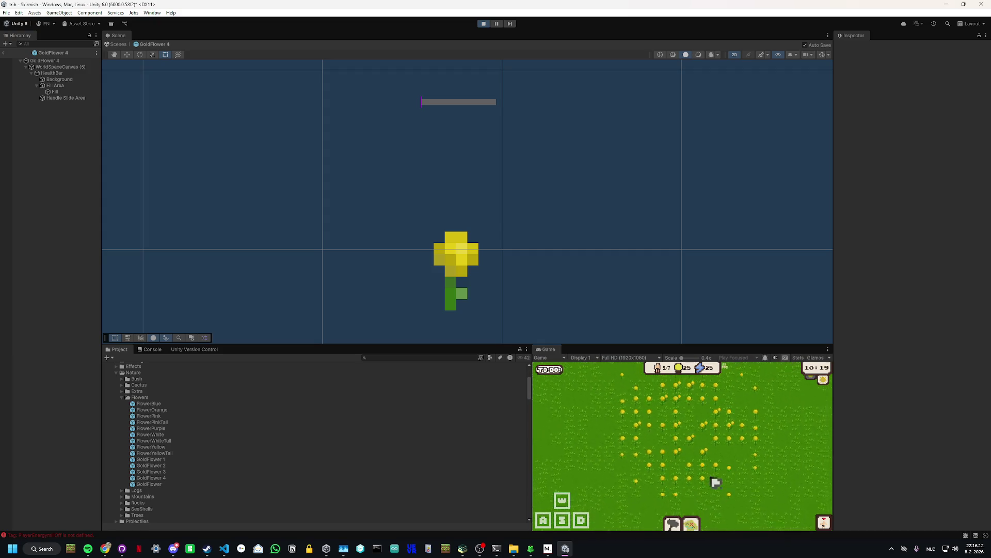
Step: Pan the camera across the map, send the selected units to a spot, and zoom around
{"action": "key", "text": "s"}
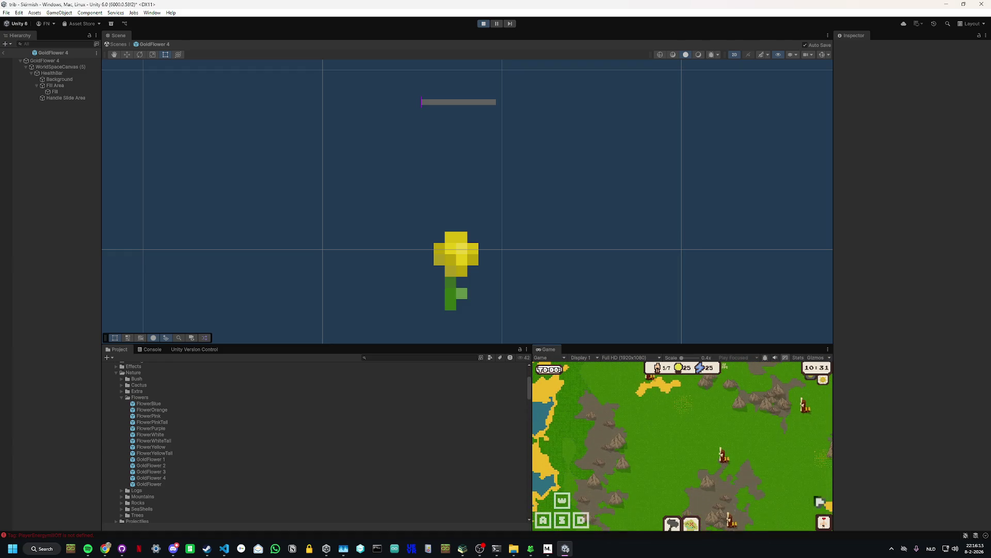
{"action": "mouse_move", "coordinate": [840, 485]}
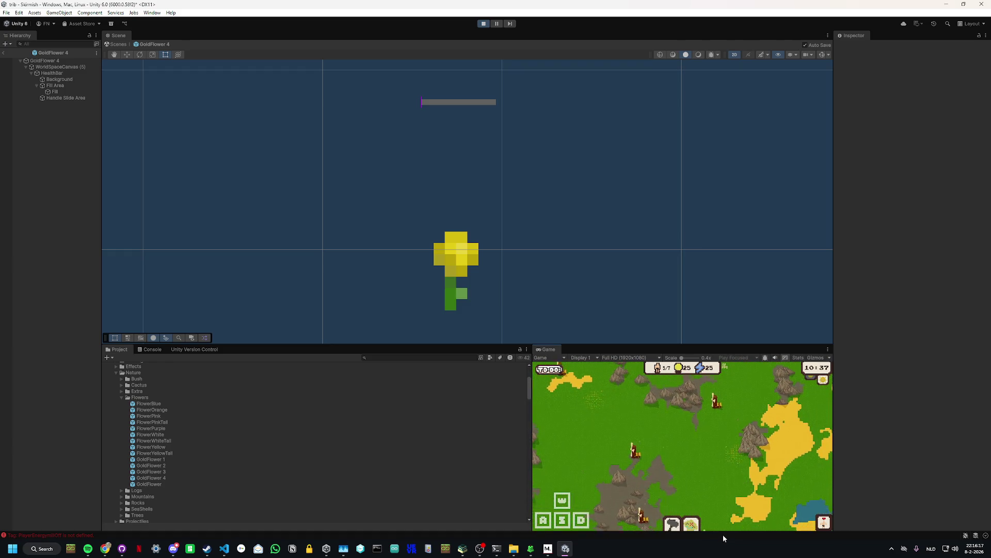
{"action": "mouse_move", "coordinate": [723, 538]}
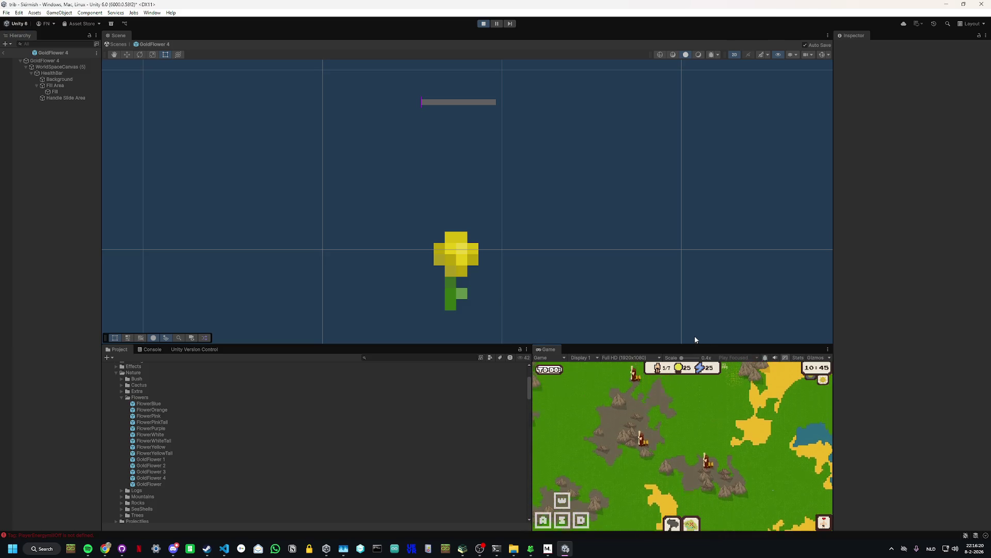
{"action": "mouse_move", "coordinate": [509, 326]}
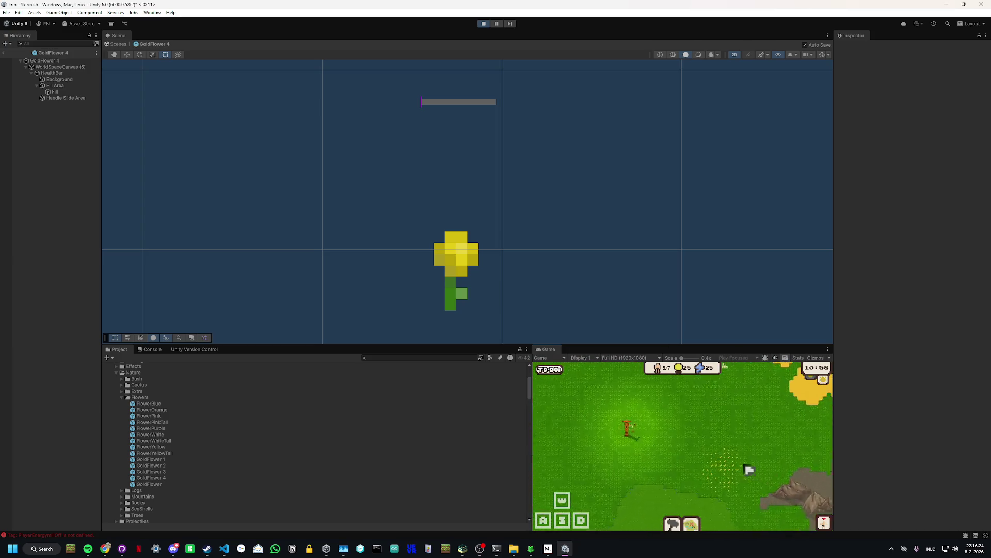
{"action": "right_click", "coordinate": [670, 445]}
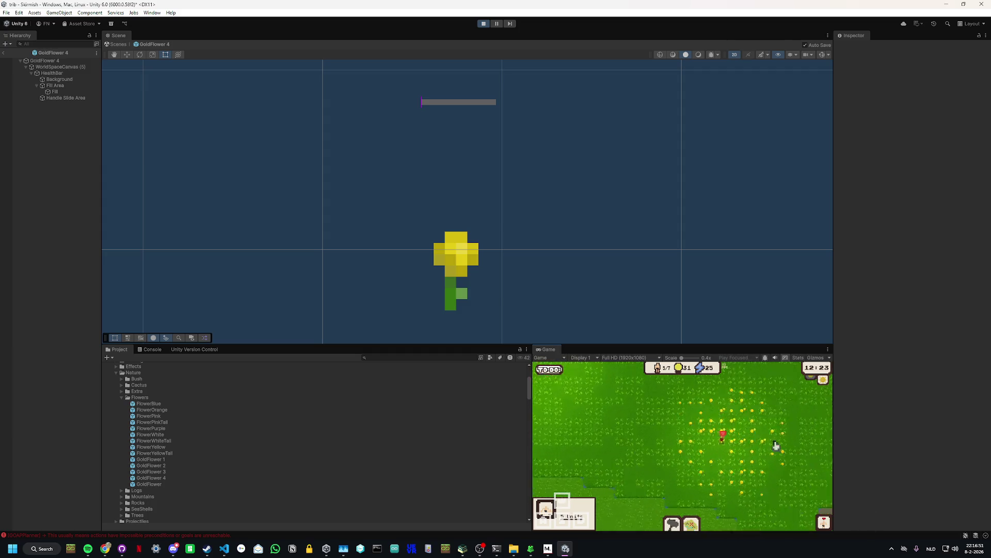
{"action": "scroll", "coordinate": [775, 444], "scroll_direction": "up", "scroll_amount": 5}
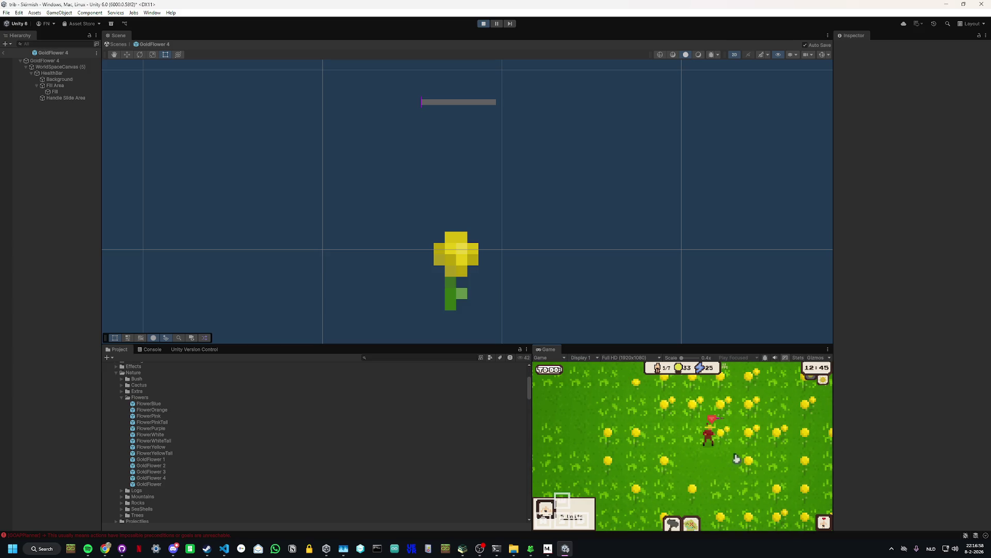
{"action": "mouse_move", "coordinate": [837, 461]}
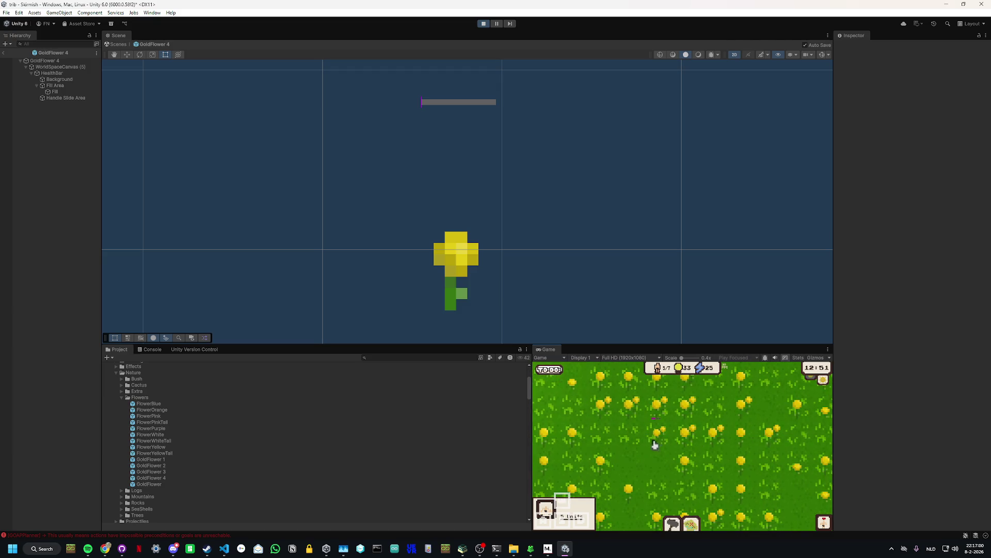
{"action": "scroll", "coordinate": [669, 494], "scroll_direction": "down", "scroll_amount": 5}
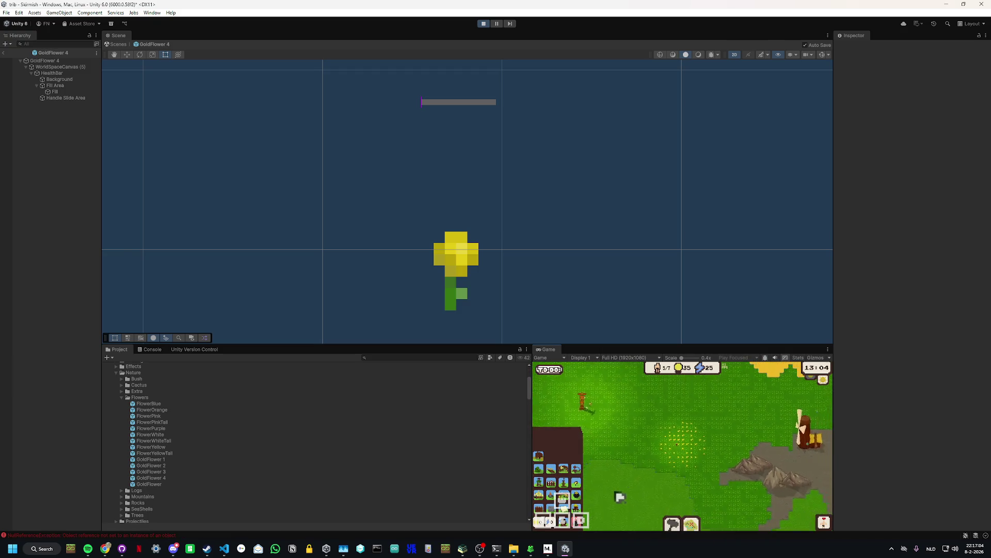
Step: Open and dismiss the Barracks build panel, bring back the building list, then stop play mode
{"action": "left_click", "coordinate": [564, 495]}
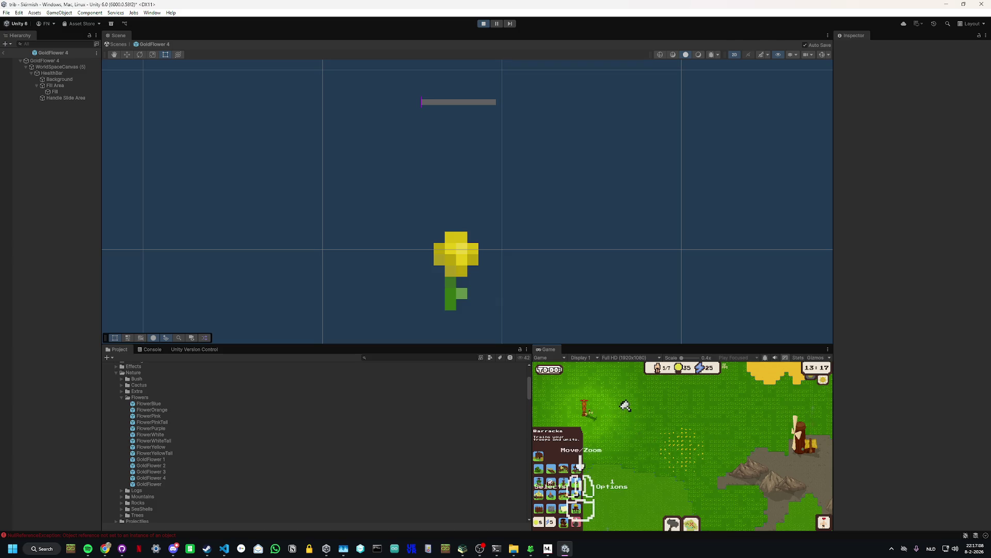
{"action": "left_click", "coordinate": [626, 401]}
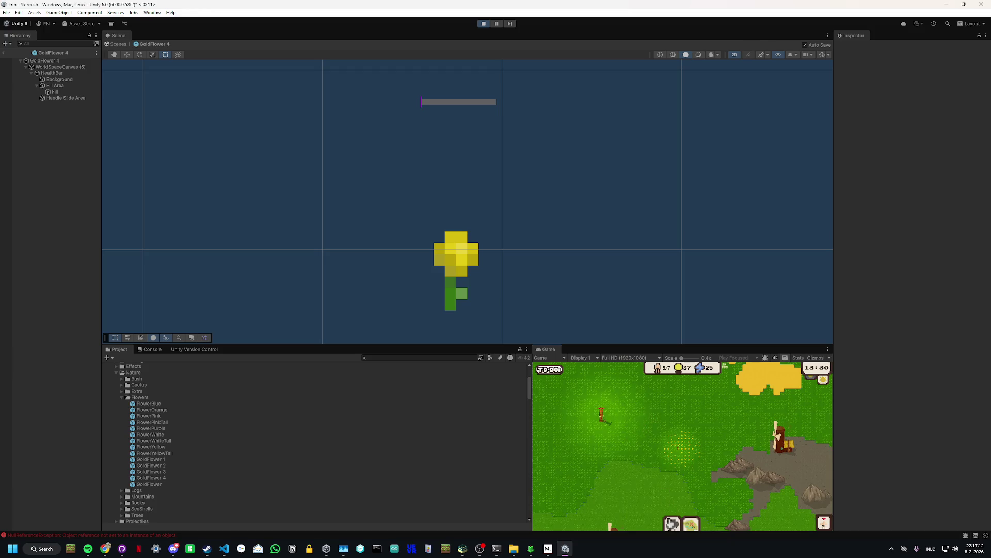
{"action": "left_click", "coordinate": [672, 522]}
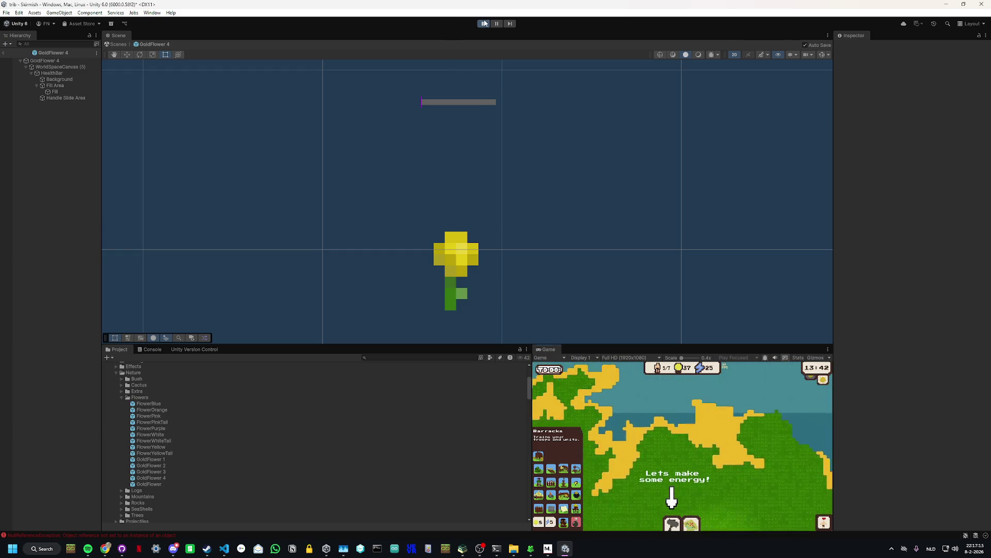
{"action": "left_click", "coordinate": [484, 23]}
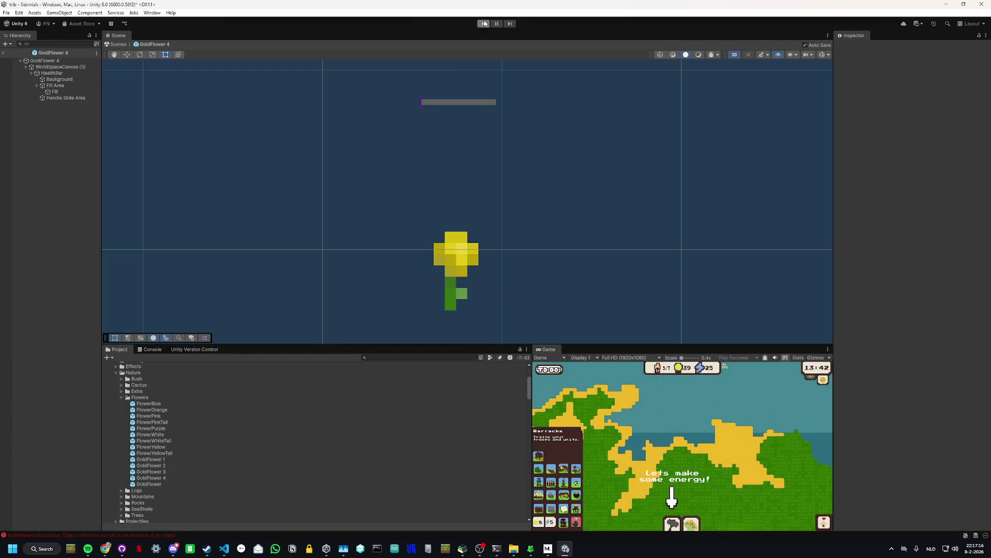
Step: Leave GoldFlower 4 prefab mode and review the CameraMovement.cs diff in GitHub Desktop
{"action": "left_click", "coordinate": [4, 53]}
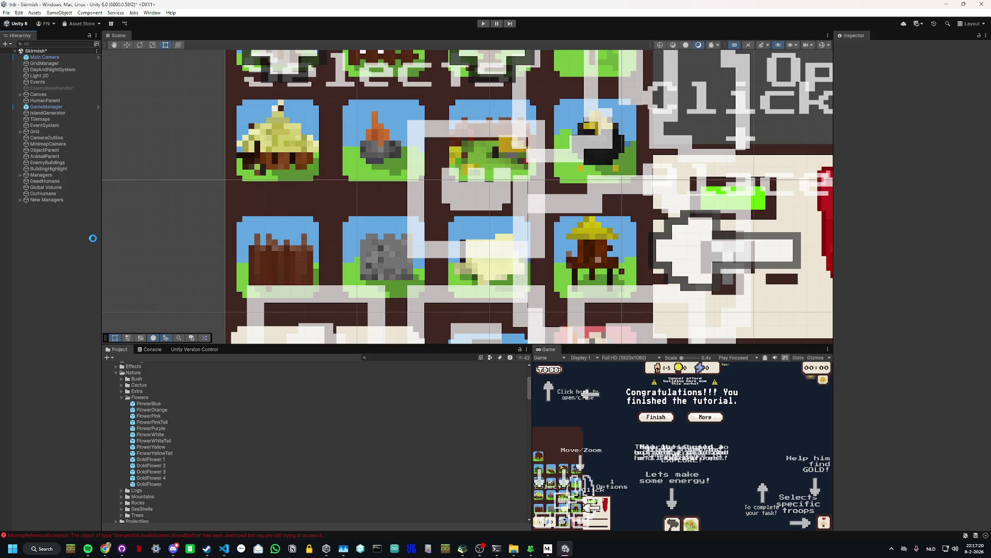
{"action": "left_click", "coordinate": [122, 548]}
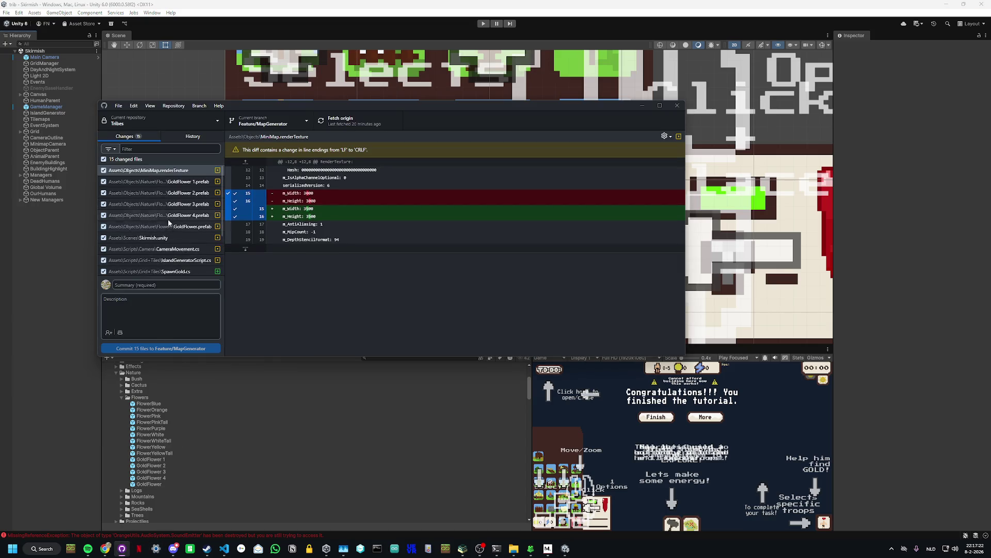
{"action": "scroll", "coordinate": [167, 196], "scroll_direction": "down", "scroll_amount": 2}
{"action": "left_click", "coordinate": [155, 191]}
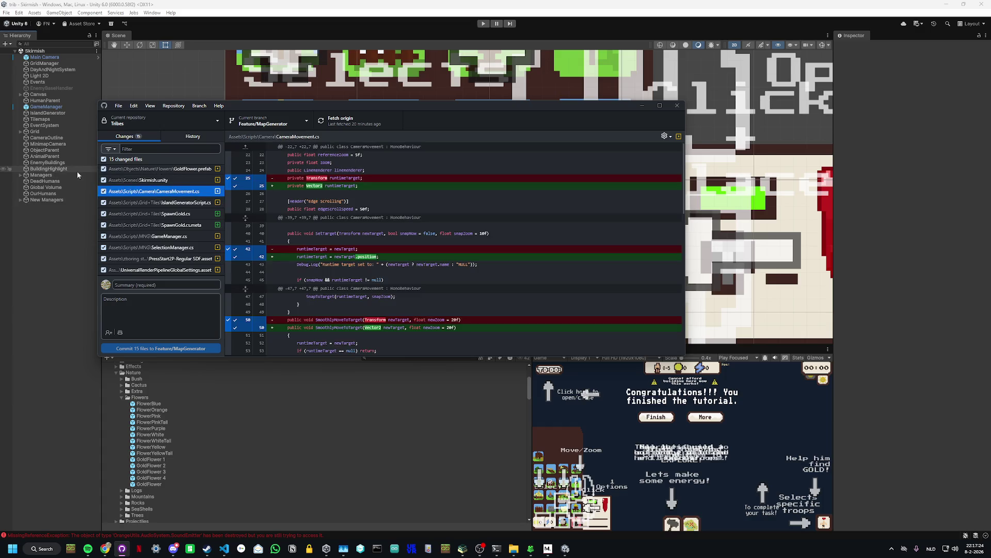
{"action": "left_click", "coordinate": [105, 548]}
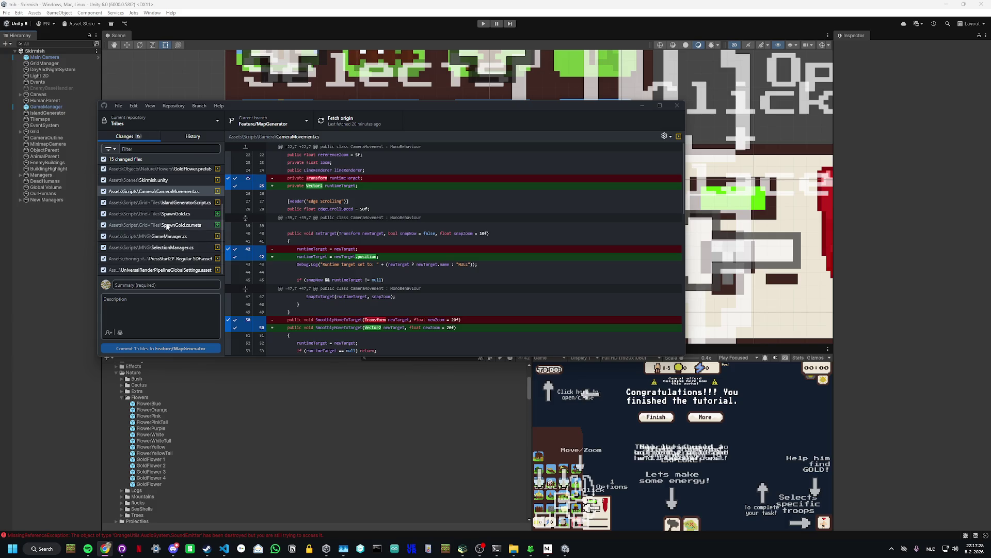
{"action": "scroll", "coordinate": [167, 231], "scroll_direction": "up", "scroll_amount": 1}
{"action": "scroll", "coordinate": [167, 232], "scroll_direction": "down", "scroll_amount": 1}
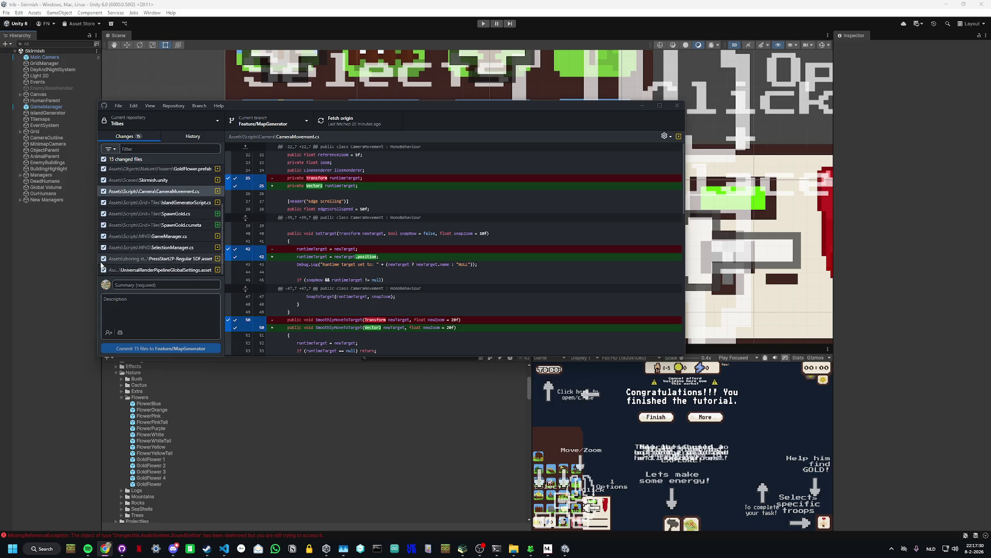
Step: Uncheck PressStart2P-Regular SDF.asset and UniversalRenderPipelineGlobalSettings.asset from the commit
{"action": "left_click", "coordinate": [105, 261]}
{"action": "left_click", "coordinate": [103, 269]}
{"action": "left_click", "coordinate": [103, 258]}
{"action": "left_click", "coordinate": [150, 247]}
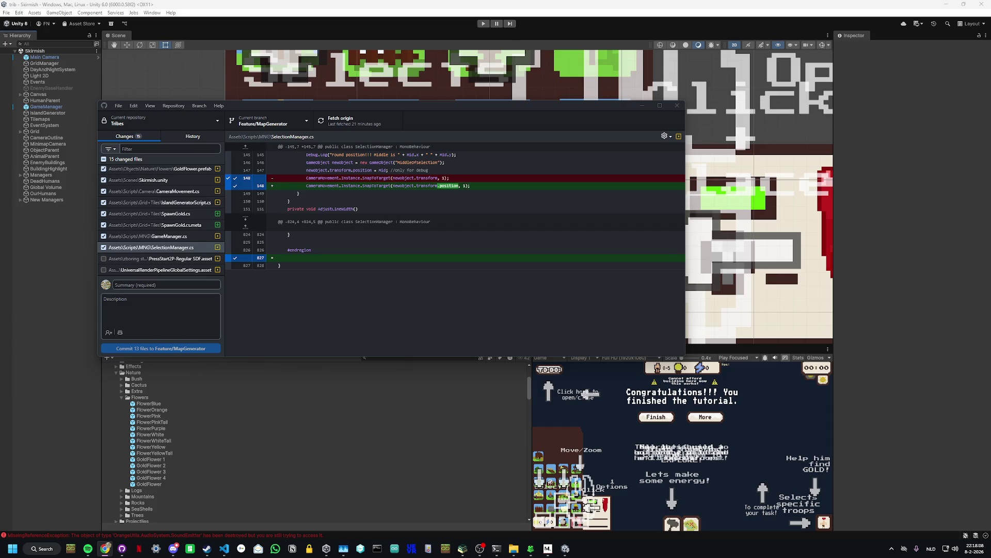
Step: Review the script diffs: GameManager, SpawnGold, IslandGeneratorScript, SelectionManager and CameraMovement
{"action": "left_click", "coordinate": [153, 250]}
{"action": "left_click", "coordinate": [160, 236]}
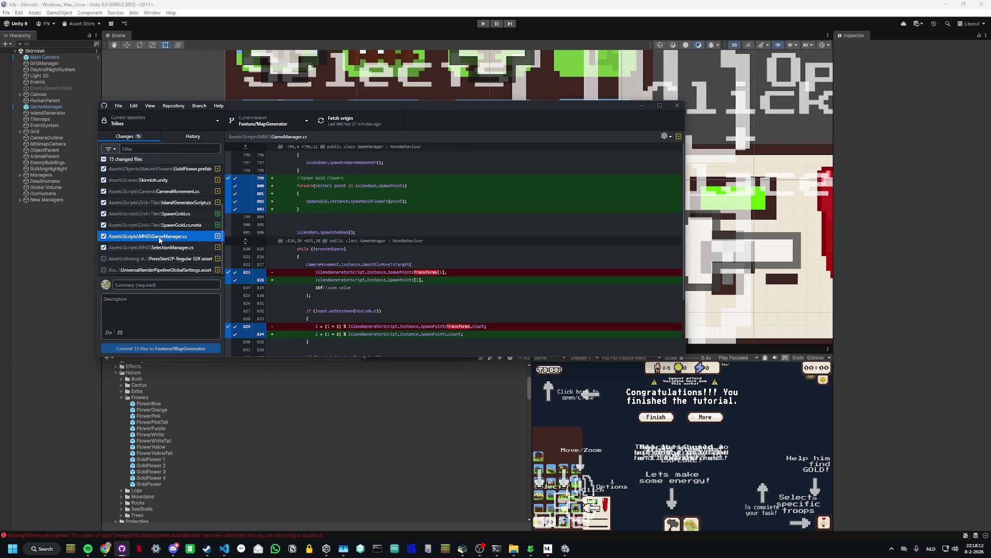
{"action": "left_click", "coordinate": [163, 225]}
{"action": "left_click", "coordinate": [168, 214]}
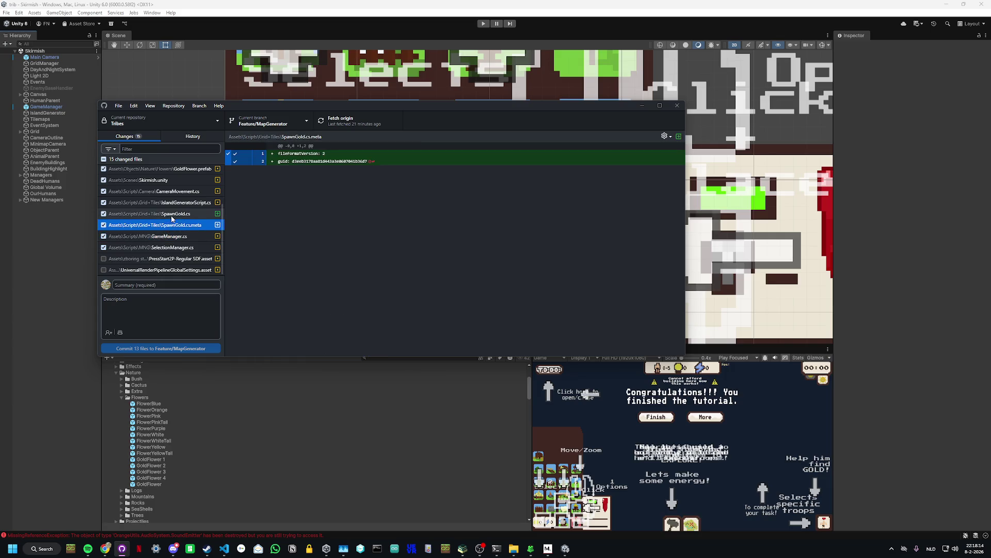
{"action": "left_click", "coordinate": [178, 203]}
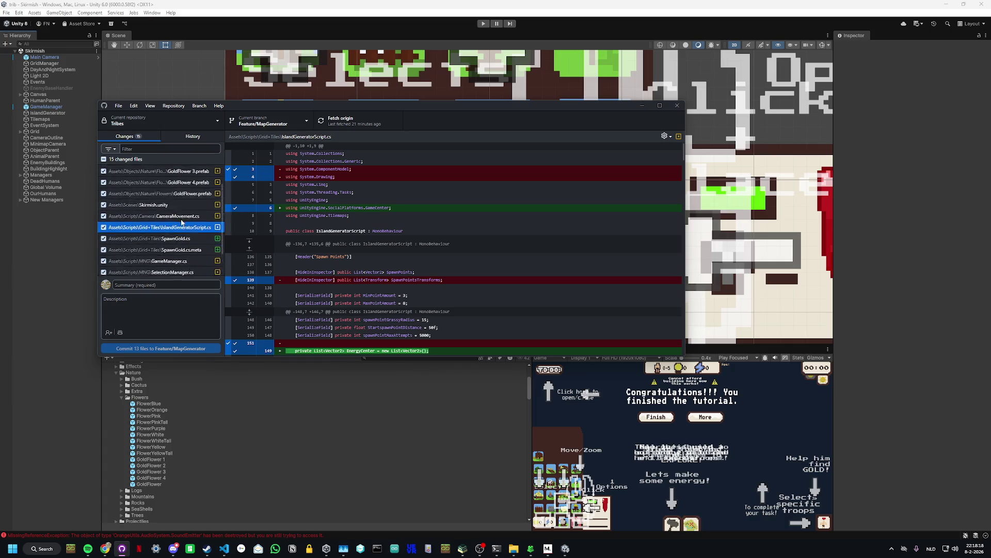
{"action": "left_click", "coordinate": [193, 247]}
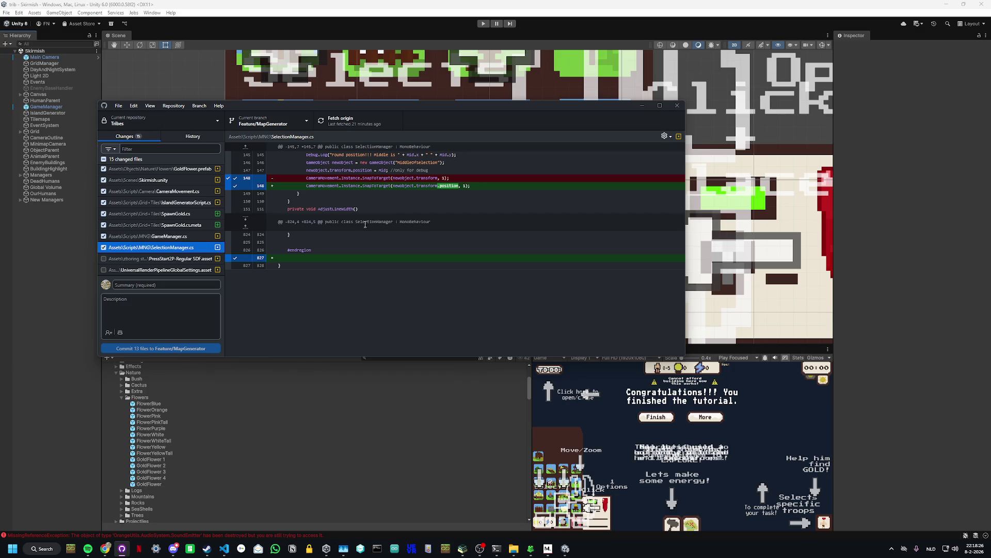
{"action": "left_click", "coordinate": [193, 227]}
{"action": "left_click", "coordinate": [192, 213]}
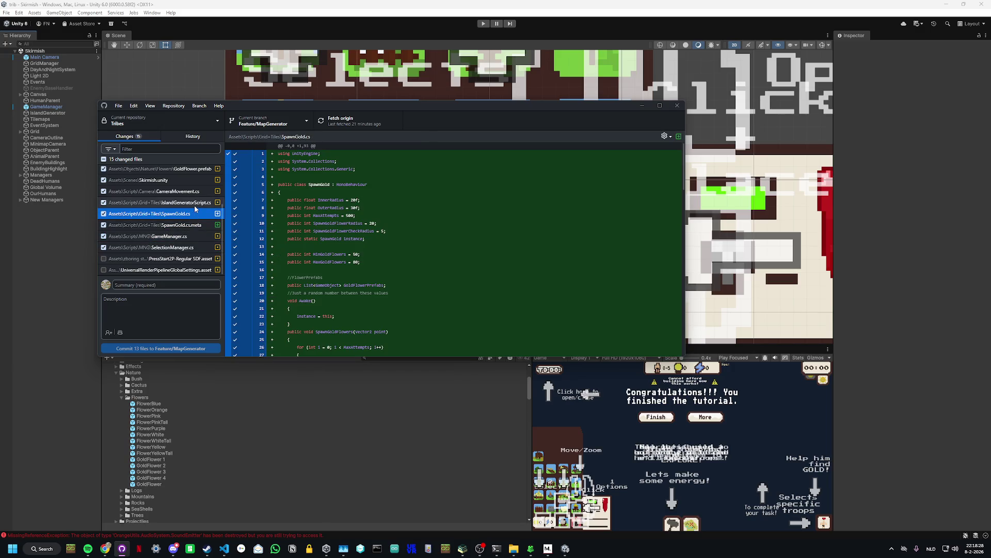
{"action": "left_click", "coordinate": [195, 205]}
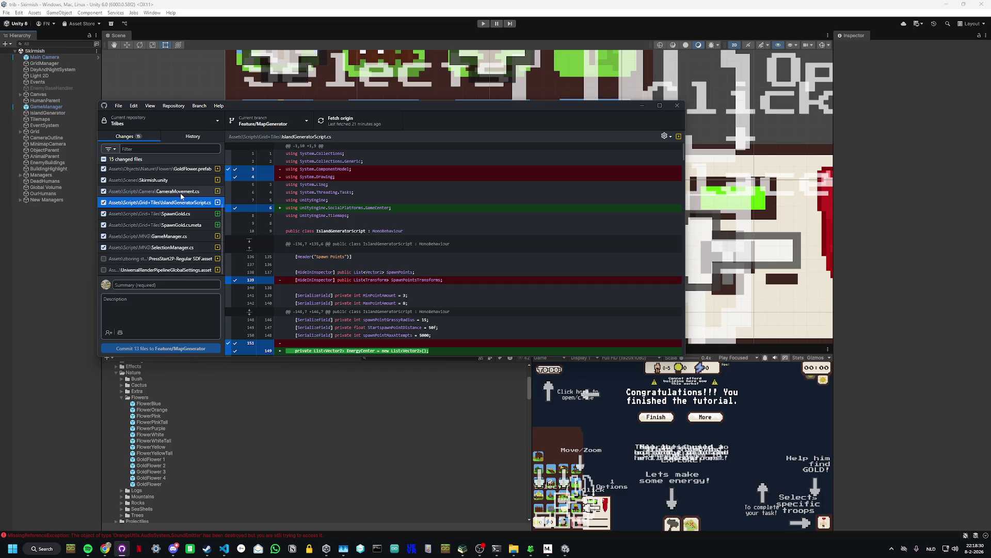
{"action": "left_click", "coordinate": [180, 193]}
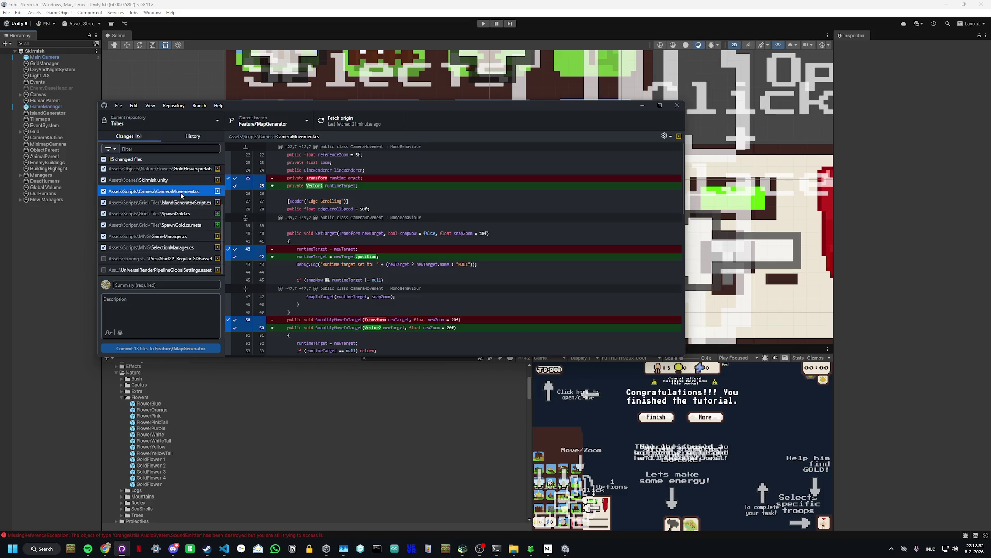
Step: Review the Skirmish.unity, GoldFlower 1-4 prefab and MiniMap.renderTexture diffs
{"action": "scroll", "coordinate": [454, 248], "scroll_direction": "down", "scroll_amount": 10}
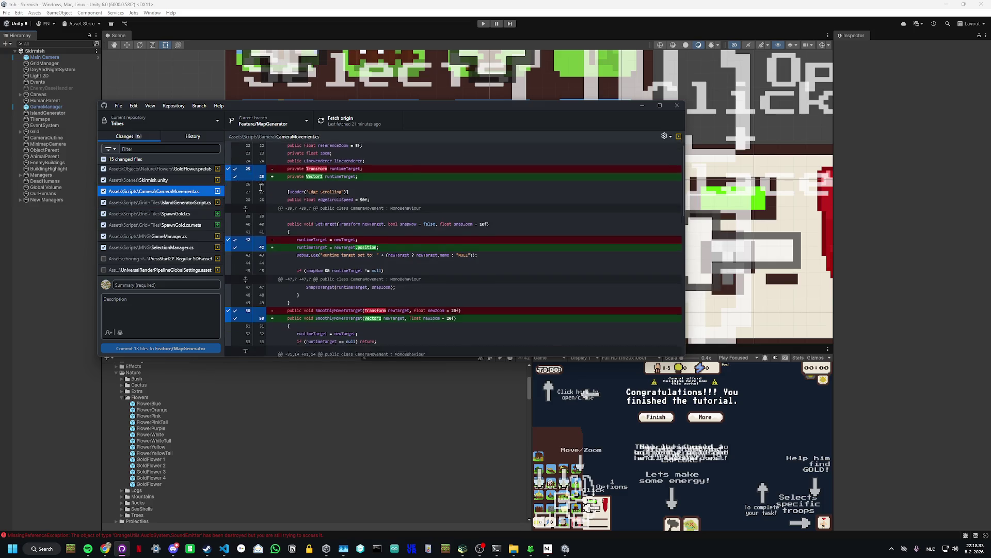
{"action": "left_click", "coordinate": [172, 182]}
{"action": "scroll", "coordinate": [173, 184], "scroll_direction": "up", "scroll_amount": 3}
{"action": "scroll", "coordinate": [292, 210], "scroll_direction": "down", "scroll_amount": 10}
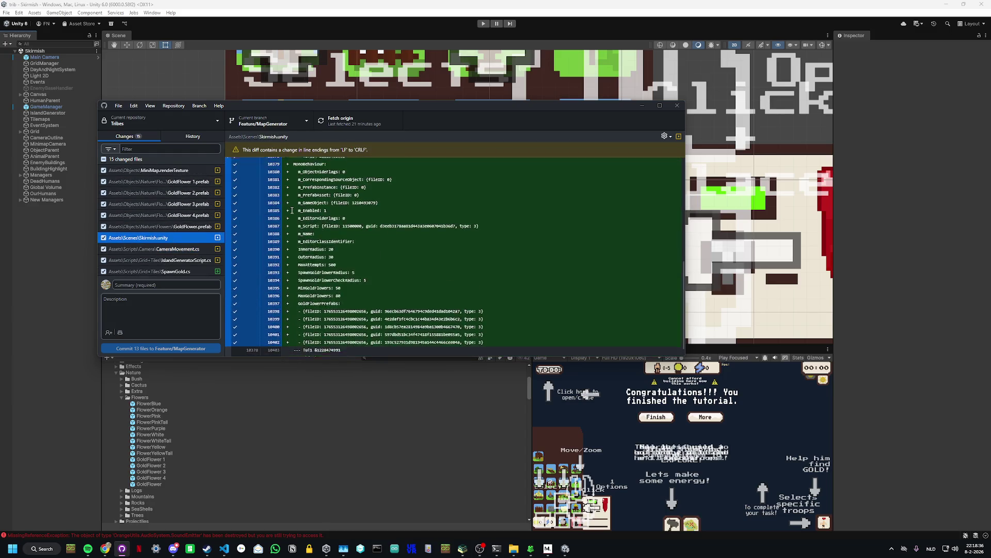
{"action": "scroll", "coordinate": [292, 210], "scroll_direction": "up", "scroll_amount": 10}
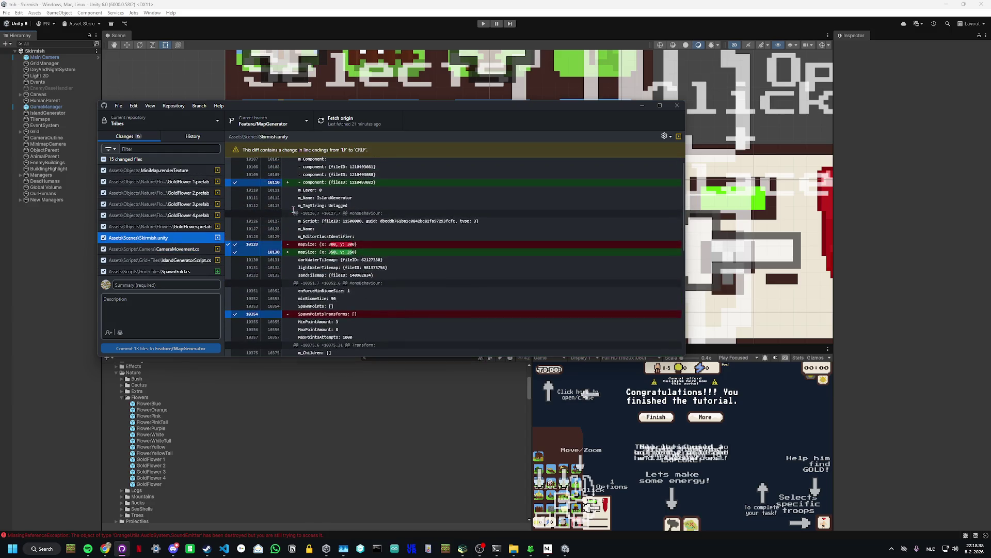
{"action": "left_click", "coordinate": [183, 227]}
{"action": "left_click", "coordinate": [184, 215]}
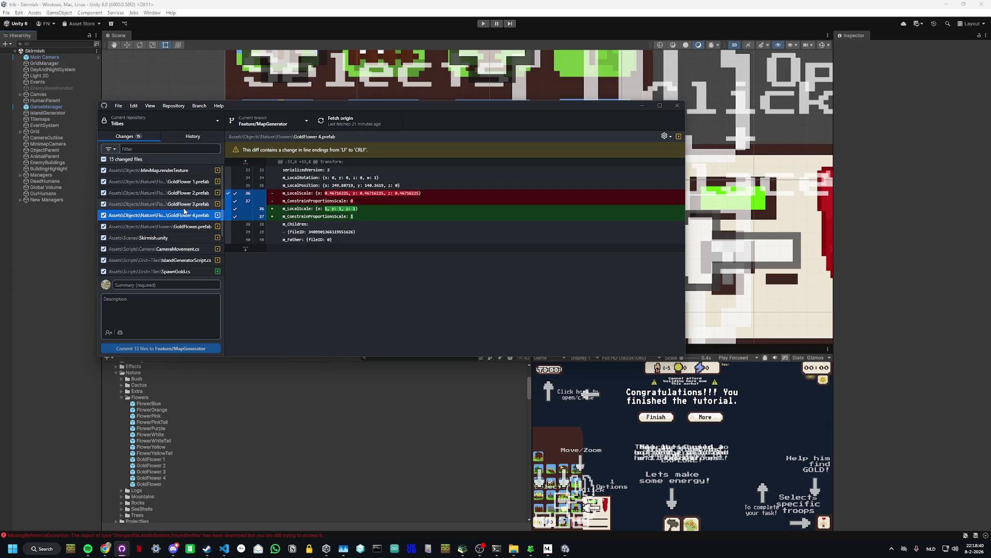
{"action": "left_click", "coordinate": [185, 204]}
{"action": "left_click", "coordinate": [184, 192]}
{"action": "left_click", "coordinate": [182, 181]}
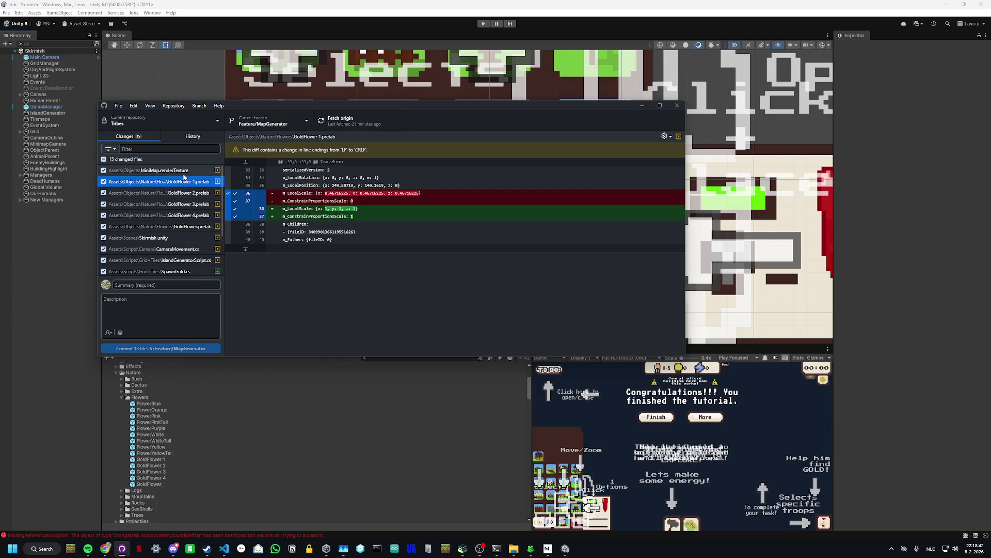
{"action": "left_click", "coordinate": [157, 170]}
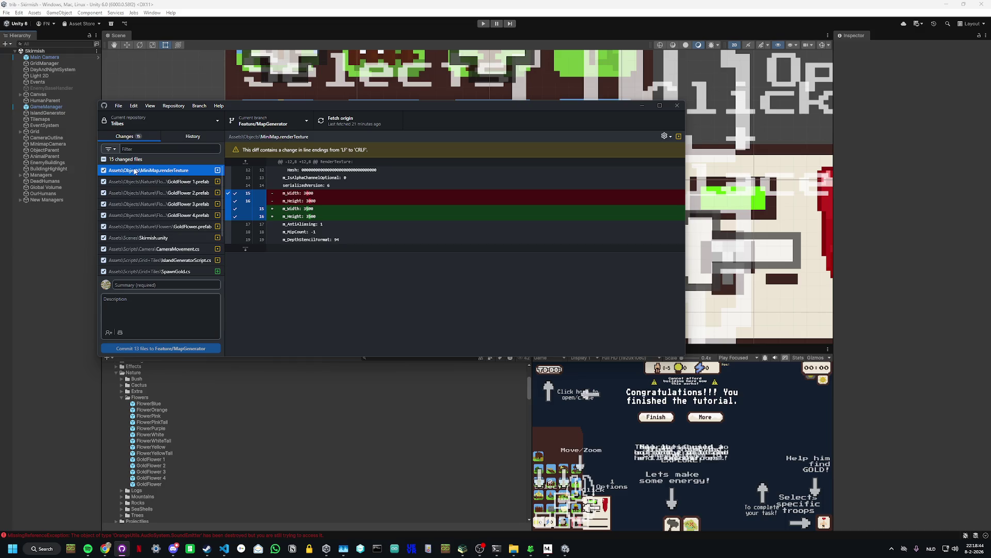
Step: Click into the commit Summary box, then bring Visual Studio Code forward
{"action": "scroll", "coordinate": [154, 216], "scroll_direction": "down", "scroll_amount": 3}
{"action": "left_click", "coordinate": [166, 284]}
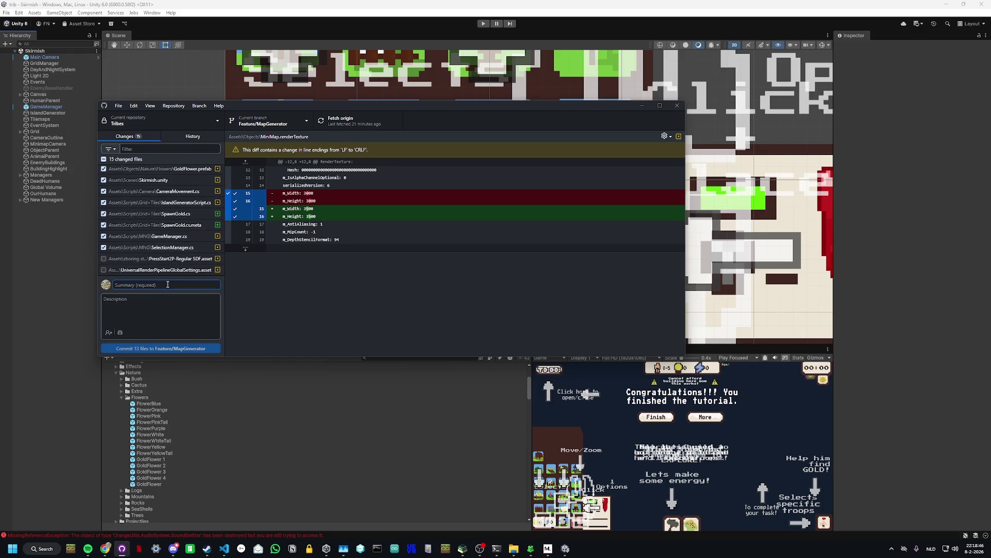
{"action": "left_click", "coordinate": [223, 549]}
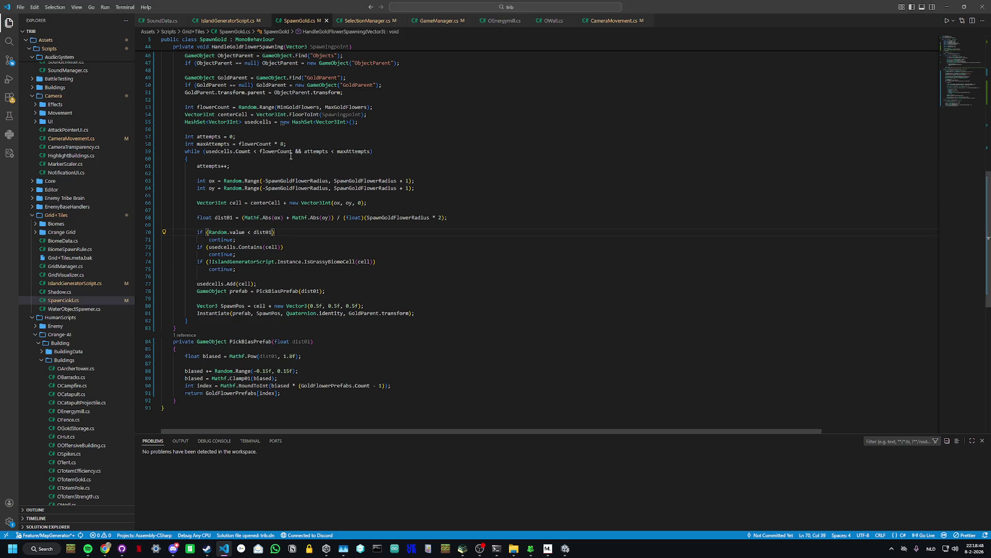
Step: Open IslandGeneratorScript.cs and search the whole workspace for 'Input.GetMouse'
{"action": "left_click", "coordinate": [227, 21]}
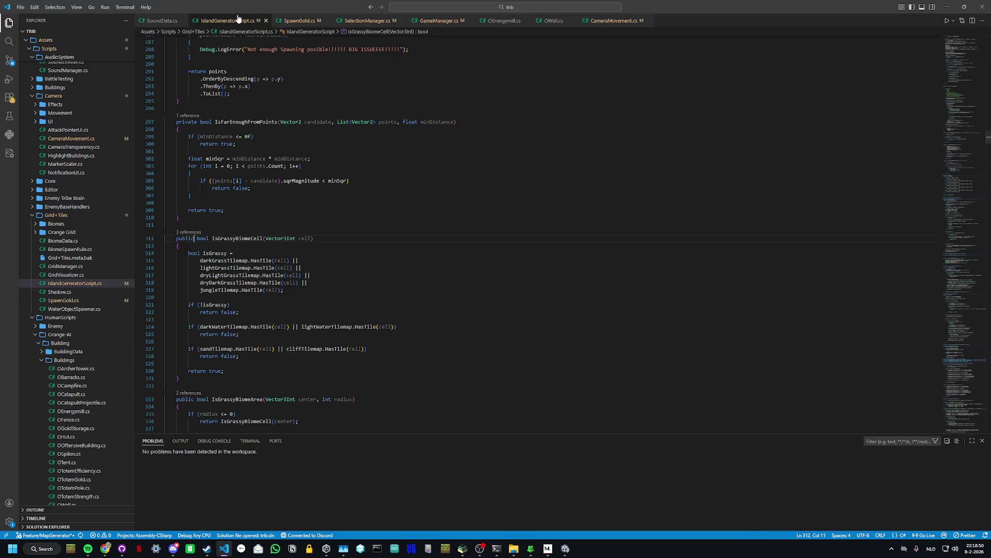
{"action": "scroll", "coordinate": [234, 89], "scroll_direction": "up", "scroll_amount": 10}
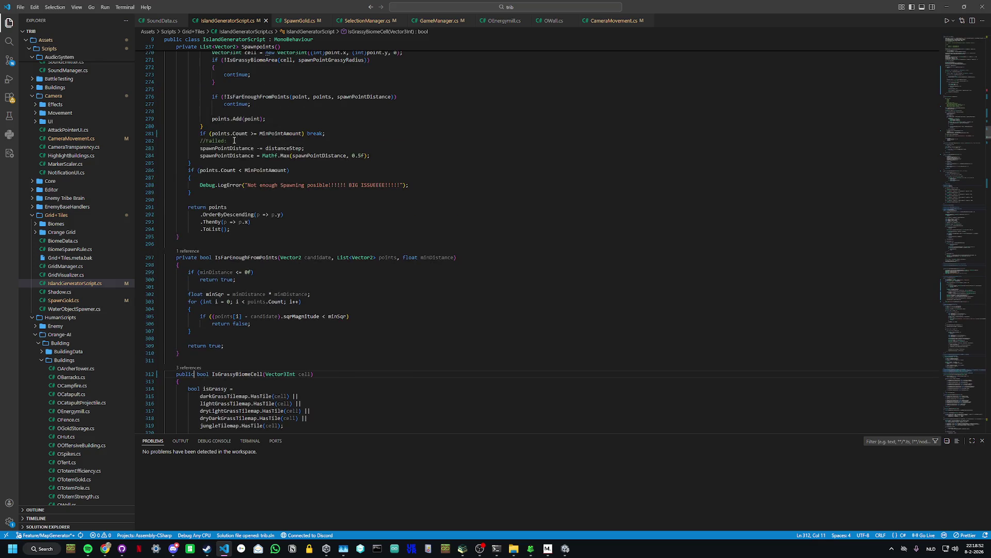
{"action": "scroll", "coordinate": [234, 142], "scroll_direction": "up", "scroll_amount": 13}
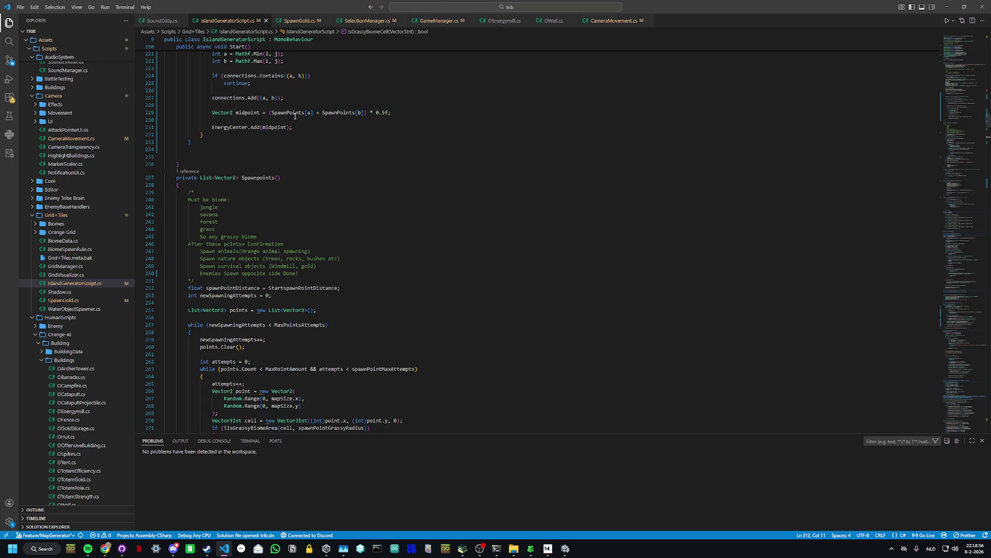
{"action": "scroll", "coordinate": [436, 232], "scroll_direction": "up", "scroll_amount": 10}
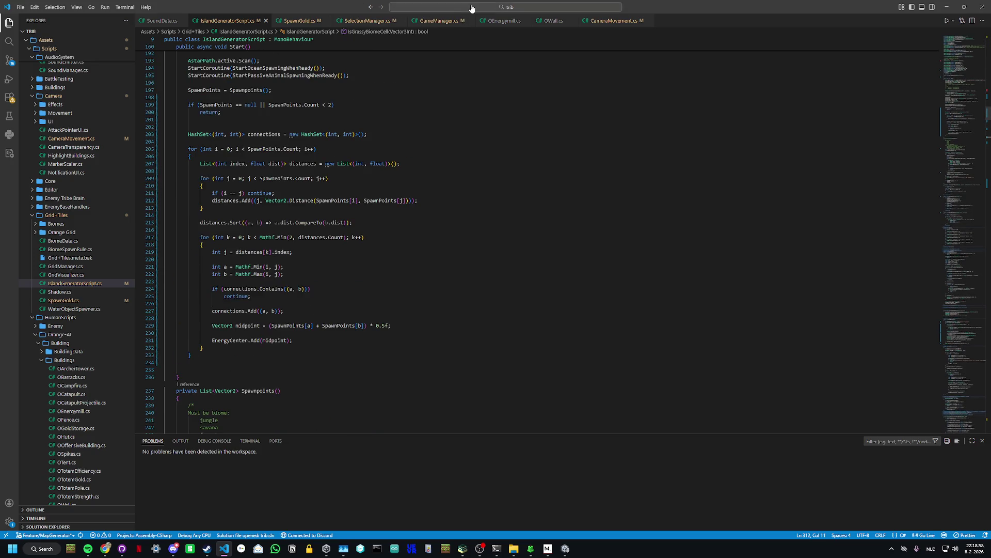
{"action": "left_click", "coordinate": [514, 10]}
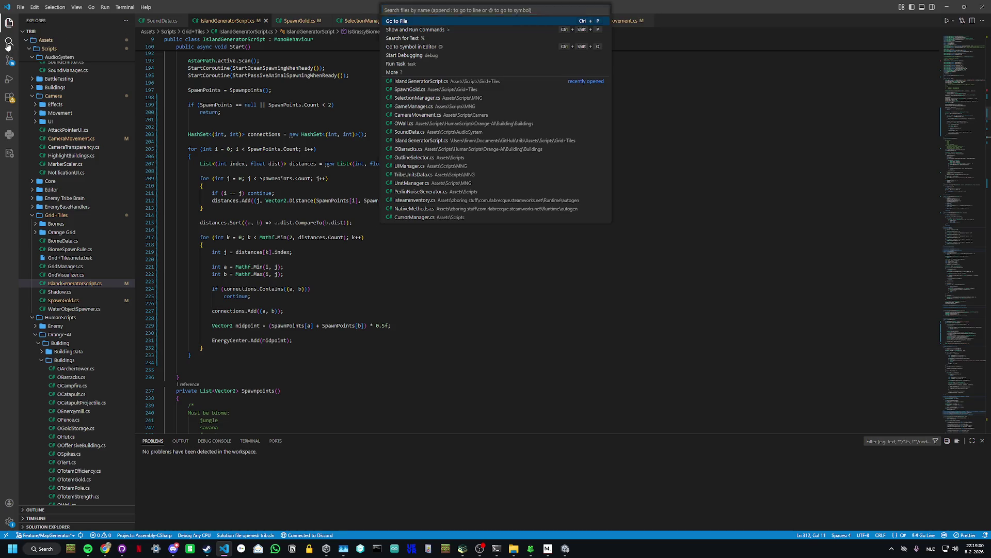
{"action": "key", "text": "ctrl+shift+f"}
{"action": "type", "text": "Input"}
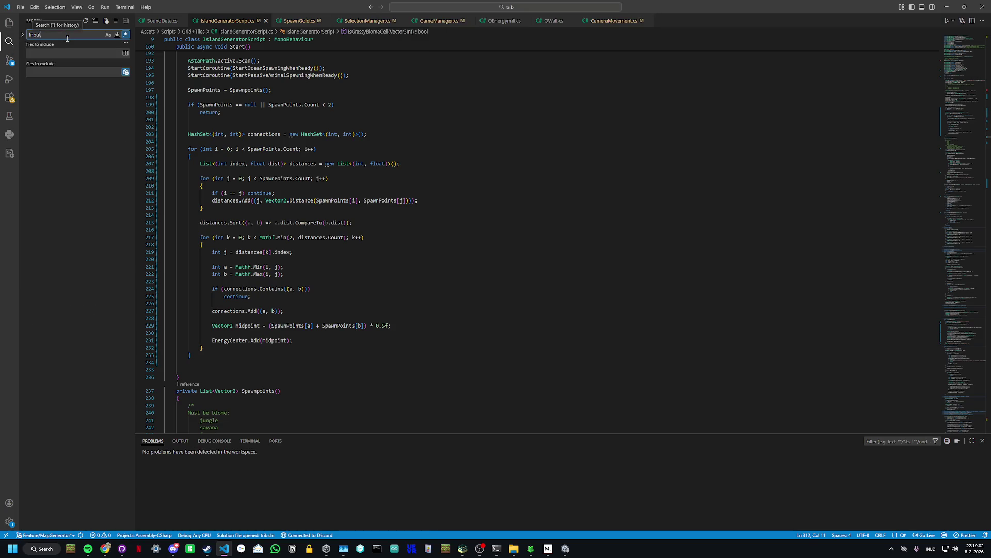
{"action": "type", "text": ".Get"}
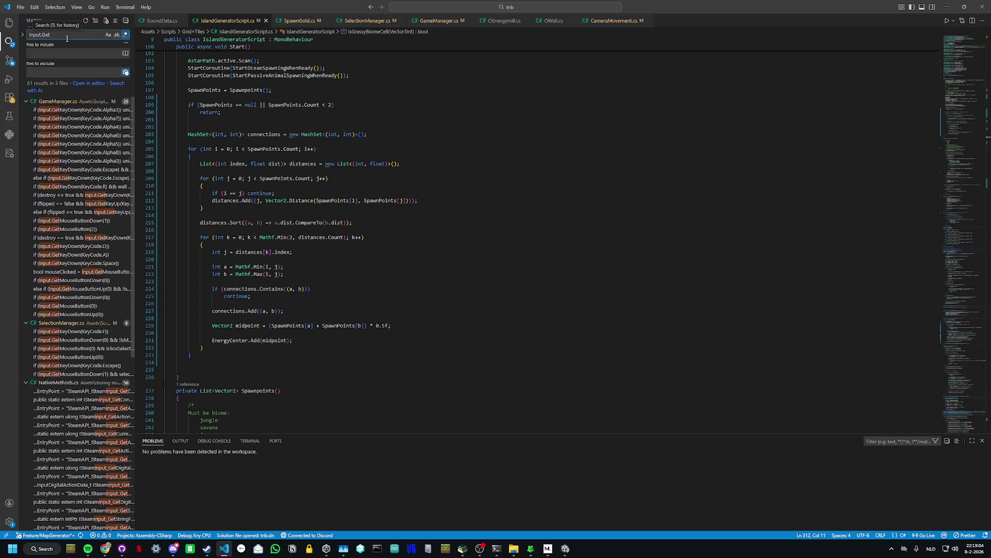
{"action": "type", "text": "Mous"}
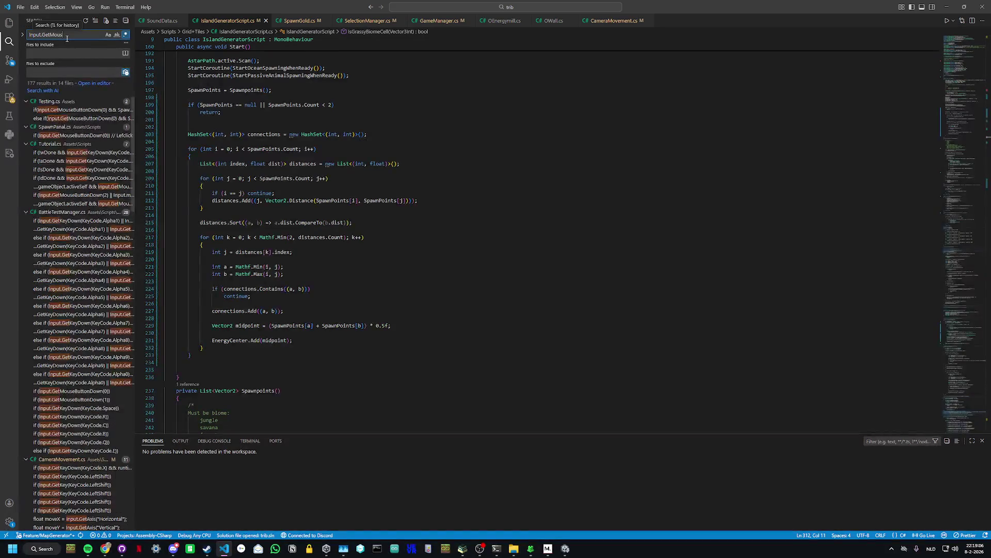
{"action": "type", "text": "e"}
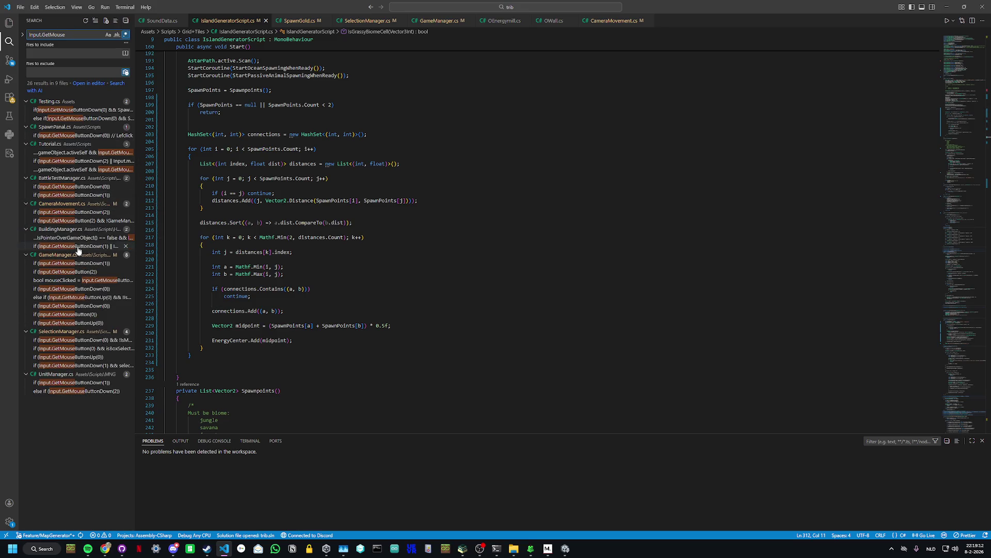
Step: Open the GameManager.cs match and delete the if (Input.GetMouseButtonDown(1)) line, its braces and blank line
{"action": "left_click", "coordinate": [68, 263]}
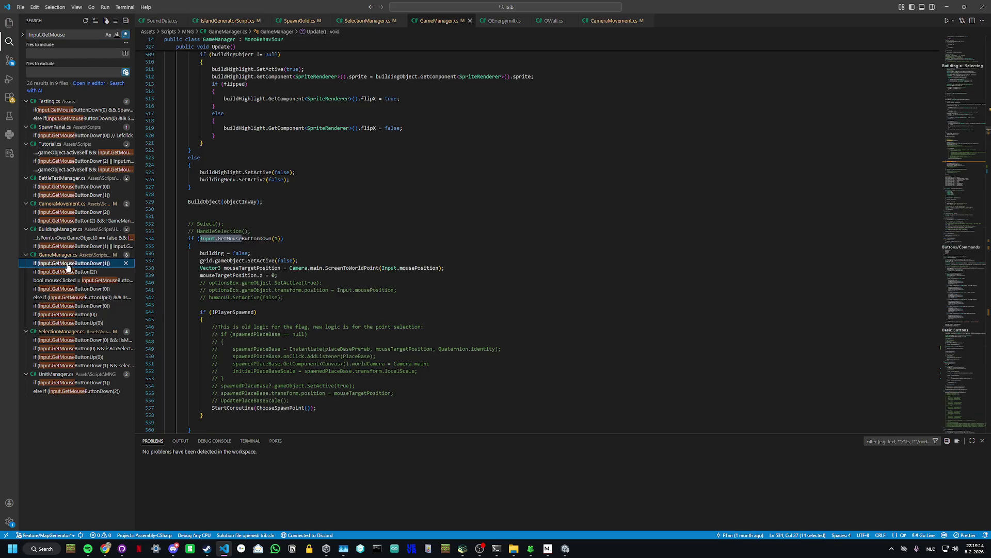
{"action": "scroll", "coordinate": [197, 290], "scroll_direction": "down", "scroll_amount": 2}
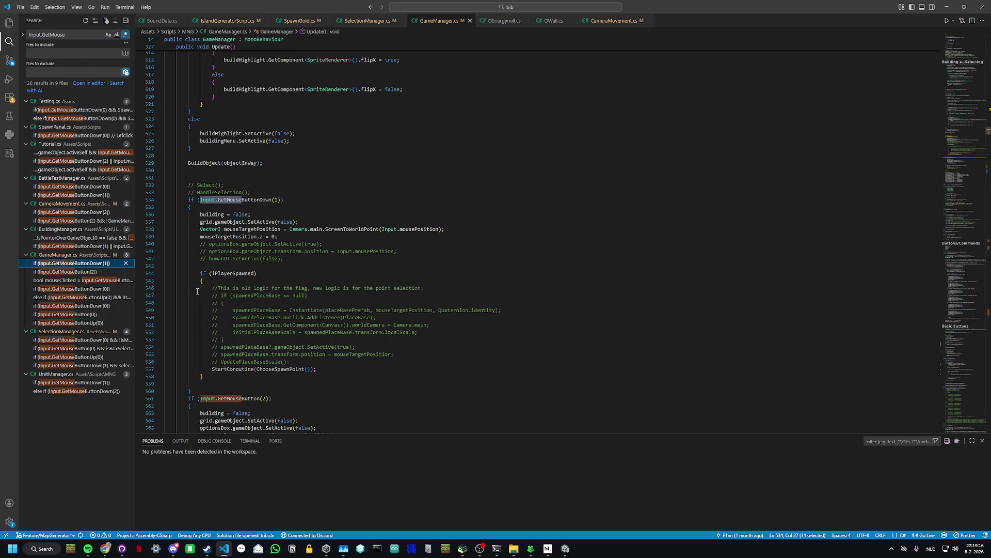
{"action": "left_click", "coordinate": [275, 201]}
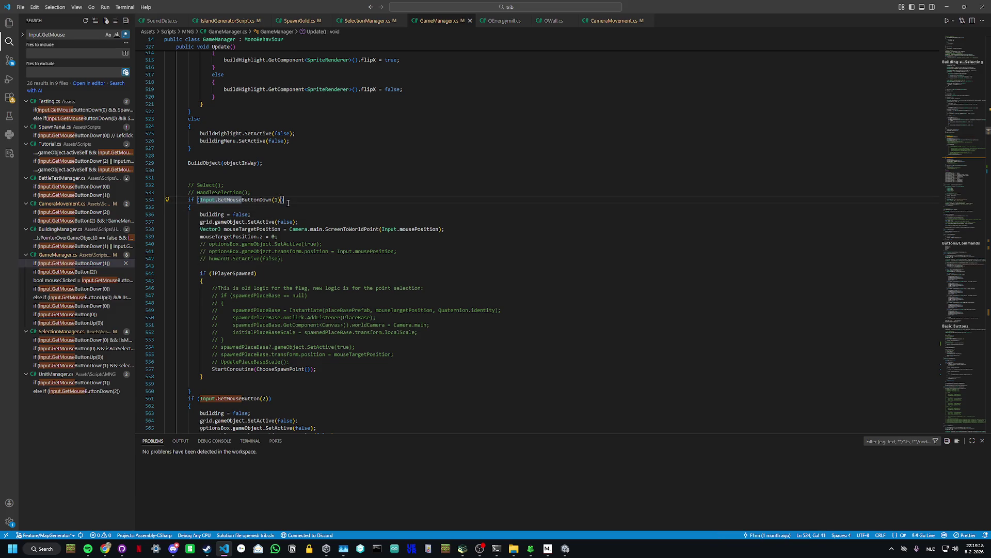
{"action": "left_click", "coordinate": [247, 206]}
{"action": "left_click_drag", "start_coordinate": [202, 206], "coordinate": [187, 201]}
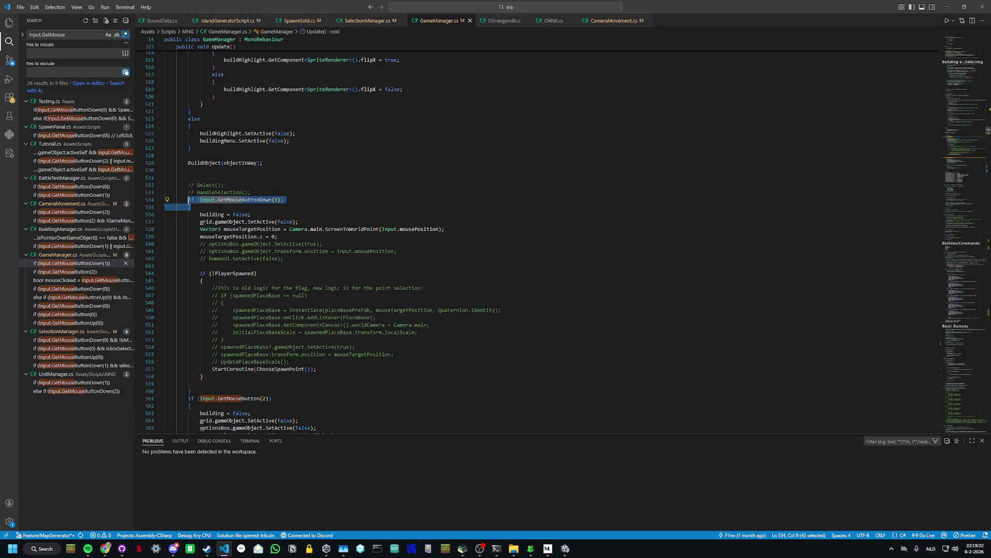
{"action": "key", "text": "BackSpace"}
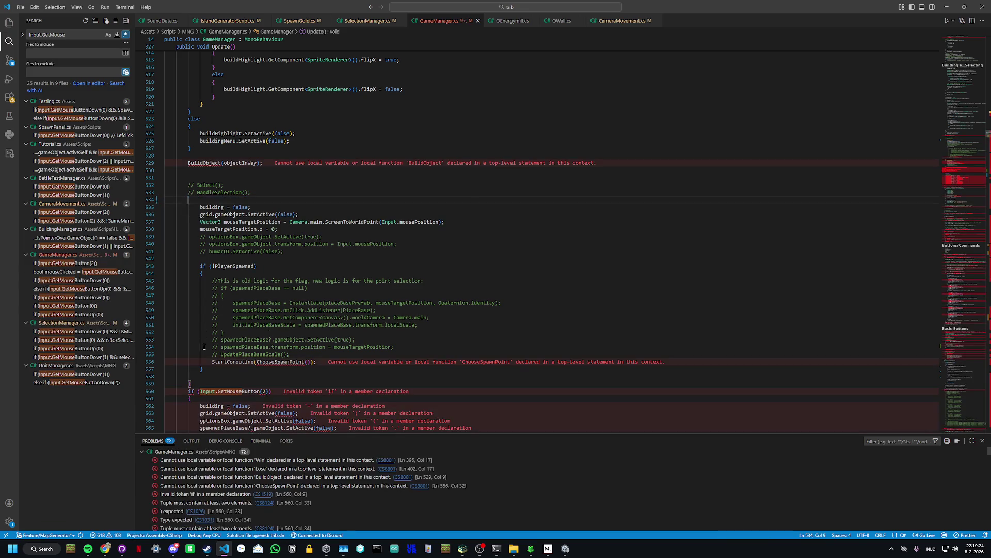
{"action": "left_click", "coordinate": [203, 383]}
{"action": "key", "text": "BackSpace"}
{"action": "key", "text": "BackSpace"}
{"action": "key", "text": "BackSpace"}
{"action": "key", "text": "BackSpace"}
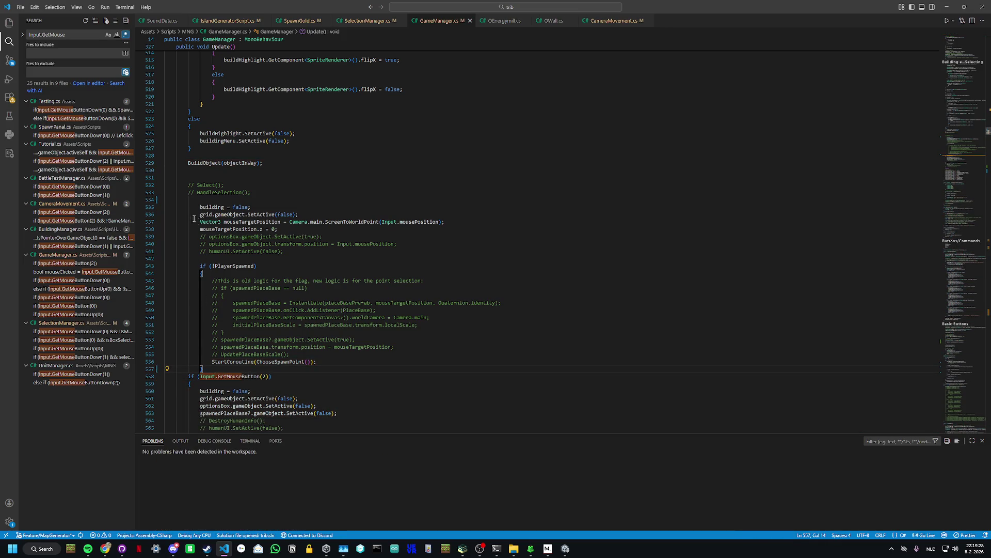
{"action": "left_click", "coordinate": [194, 199]}
{"action": "key", "text": "BackSpace"}
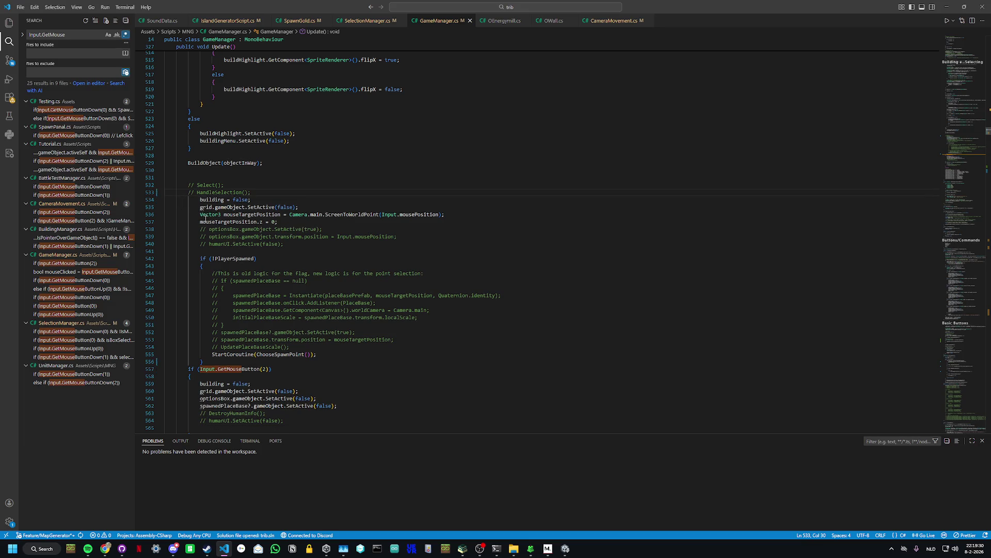
Step: Reformat the freed block, look it over, then undo the outdent and deletions with Ctrl+Z
{"action": "key", "text": "shift+alt+f"}
{"action": "left_click", "coordinate": [271, 267]}
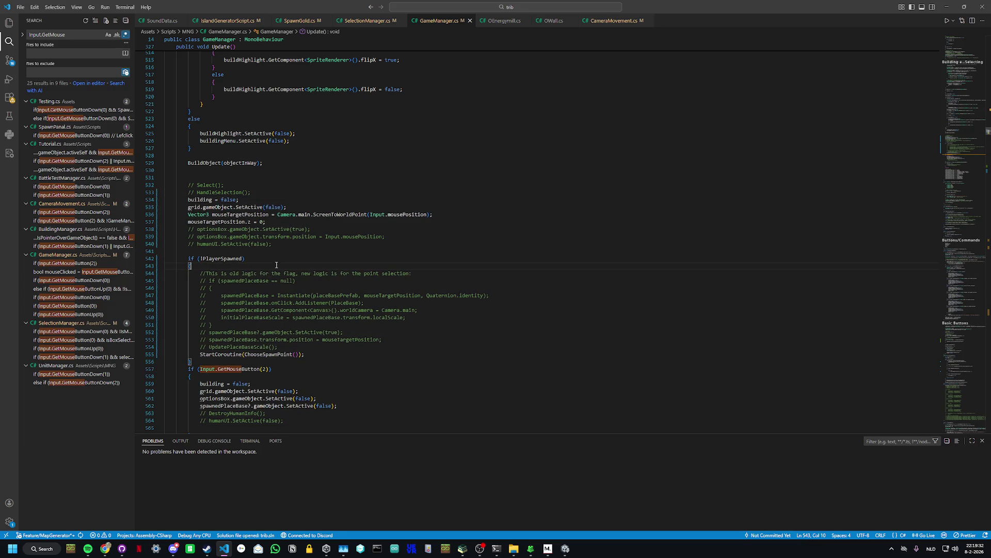
{"action": "scroll", "coordinate": [291, 280], "scroll_direction": "up", "scroll_amount": 5}
{"action": "scroll", "coordinate": [291, 280], "scroll_direction": "up", "scroll_amount": 20}
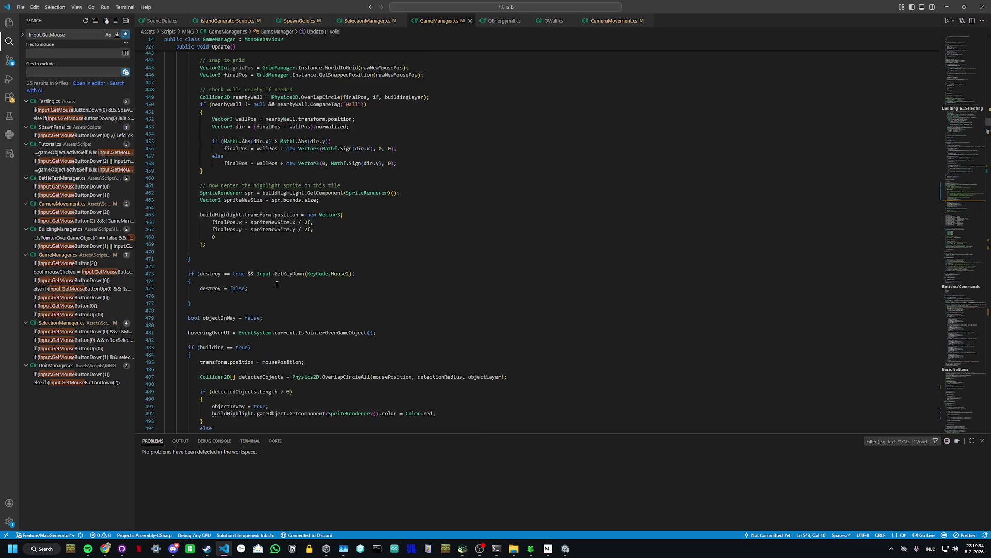
{"action": "scroll", "coordinate": [271, 297], "scroll_direction": "up", "scroll_amount": 20}
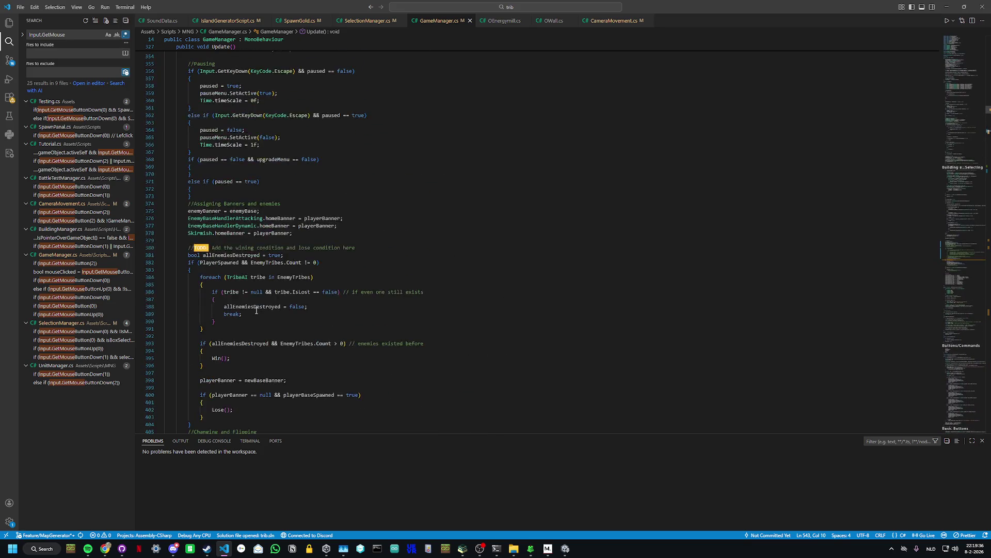
{"action": "scroll", "coordinate": [253, 309], "scroll_direction": "up", "scroll_amount": 3}
{"action": "scroll", "coordinate": [253, 307], "scroll_direction": "down", "scroll_amount": 20}
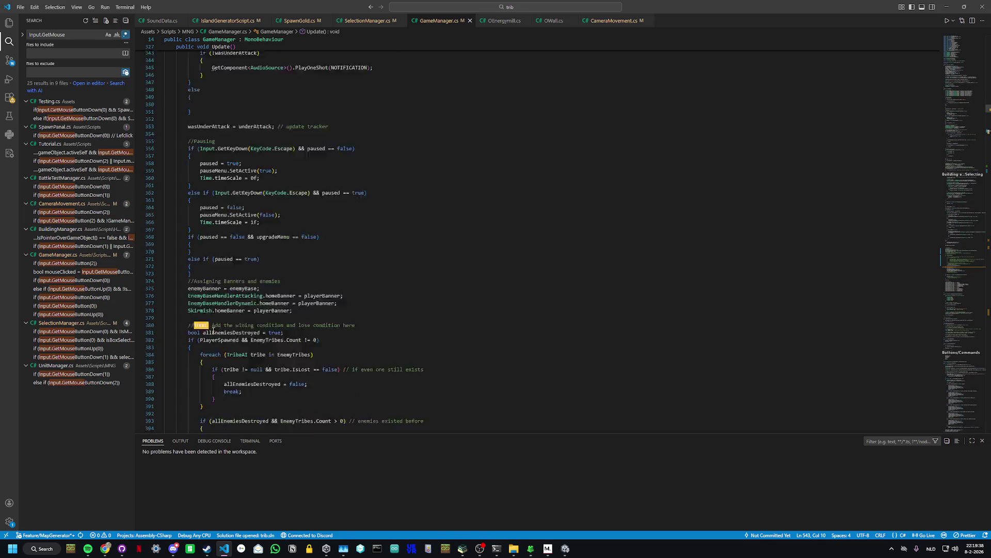
{"action": "scroll", "coordinate": [218, 338], "scroll_direction": "down", "scroll_amount": 20}
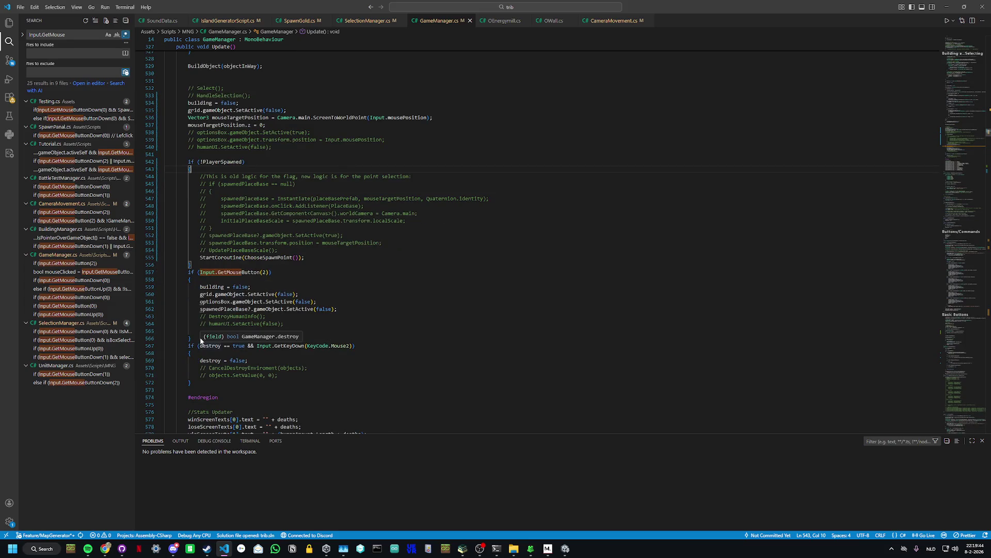
{"action": "key", "text": "ctrl+z"}
{"action": "key", "text": "ctrl+z"}
{"action": "key", "text": "ctrl+z"}
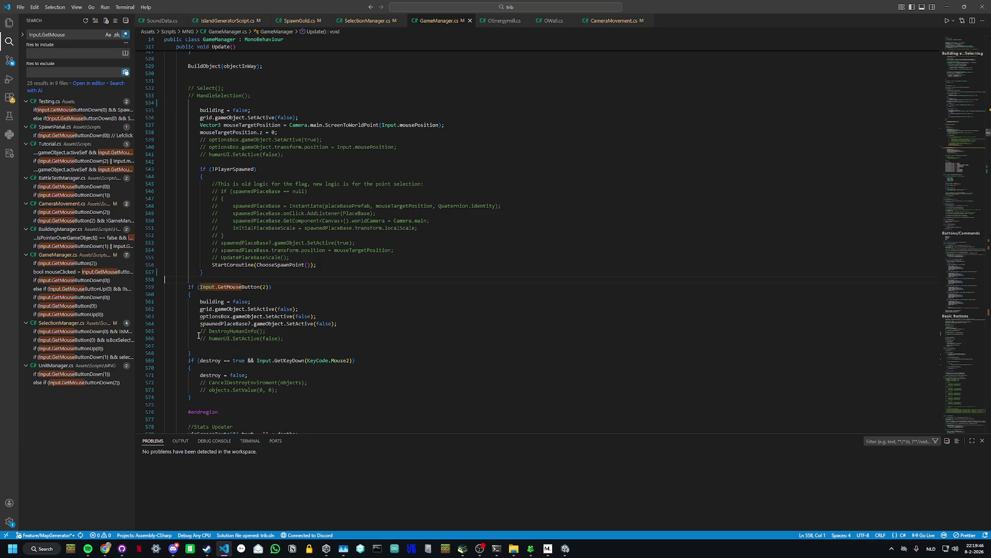
{"action": "key", "text": "ctrl+z"}
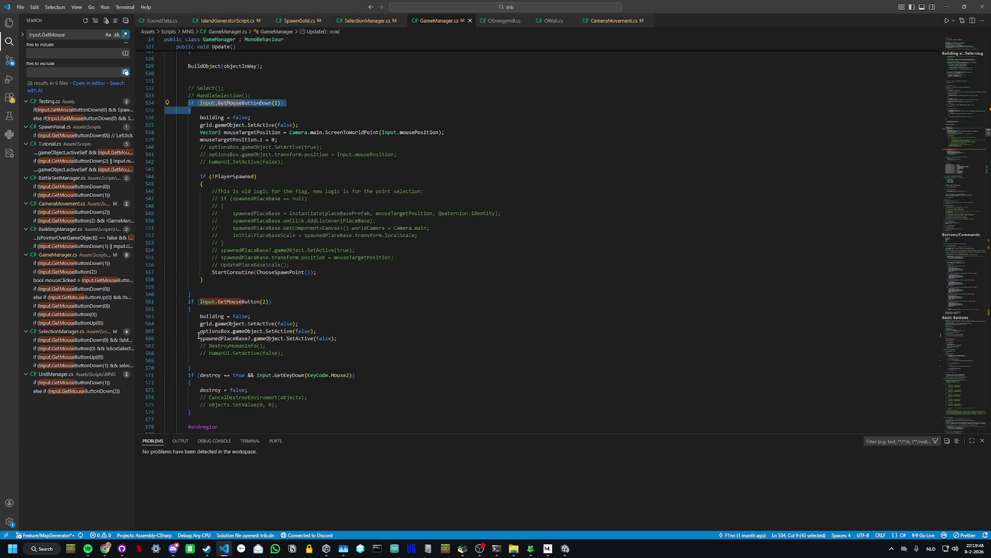
Step: Move the if (!PlayerSpawned) block above the GetMouseButtonDown(1) check and reformat its indentation
{"action": "left_click", "coordinate": [206, 265]}
{"action": "scroll", "coordinate": [206, 265], "scroll_direction": "up", "scroll_amount": 12}
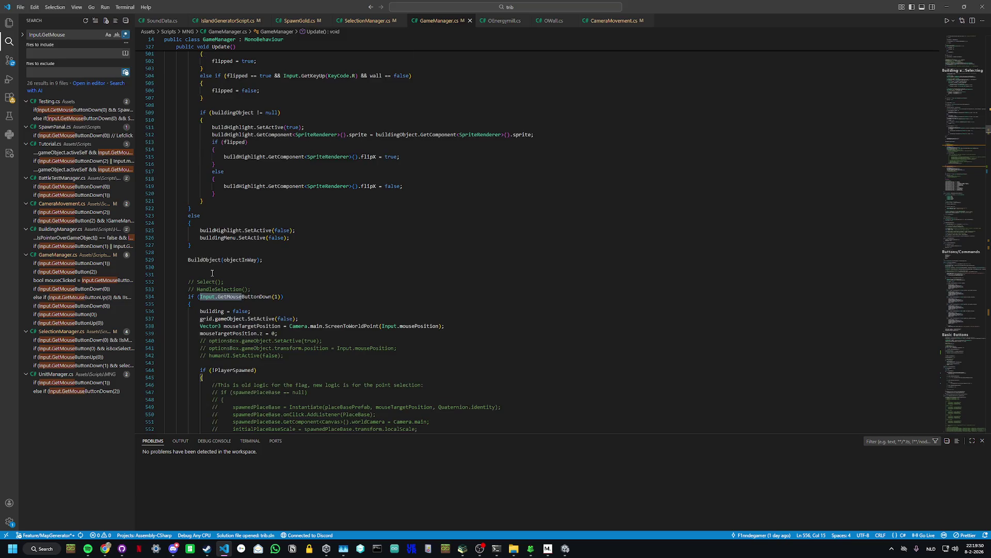
{"action": "scroll", "coordinate": [212, 295], "scroll_direction": "down", "scroll_amount": 5}
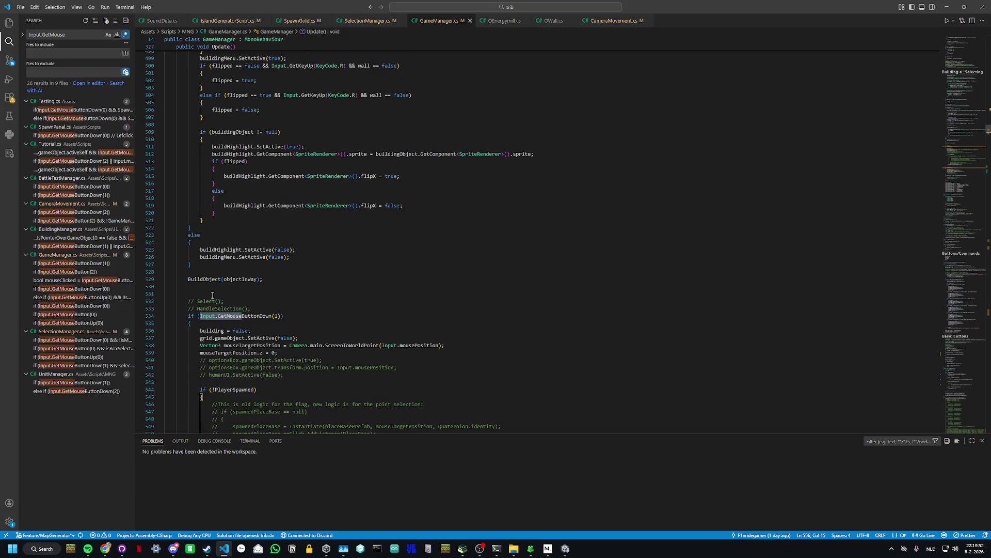
{"action": "scroll", "coordinate": [212, 295], "scroll_direction": "down", "scroll_amount": 7}
{"action": "left_click", "coordinate": [199, 264]}
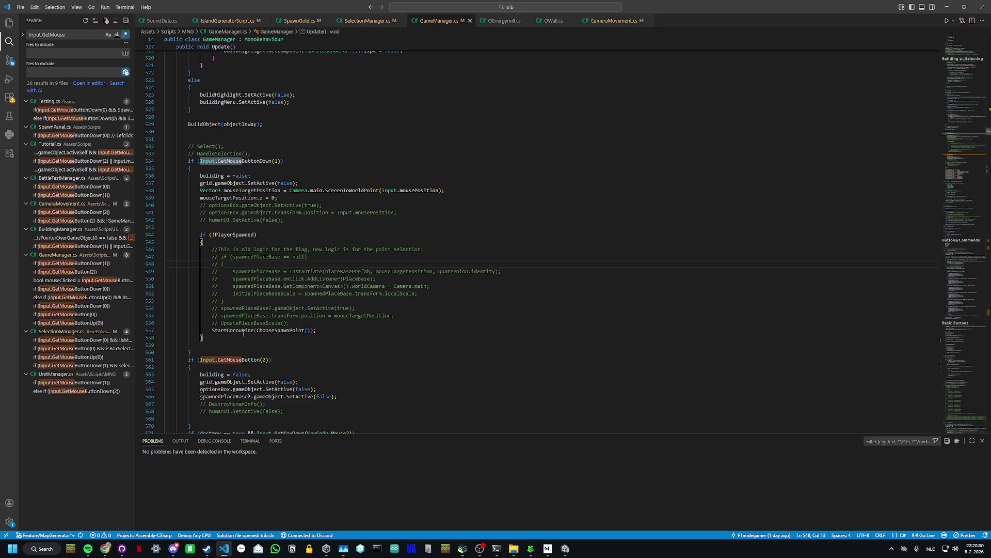
{"action": "left_click_drag", "start_coordinate": [224, 338], "coordinate": [201, 238]}
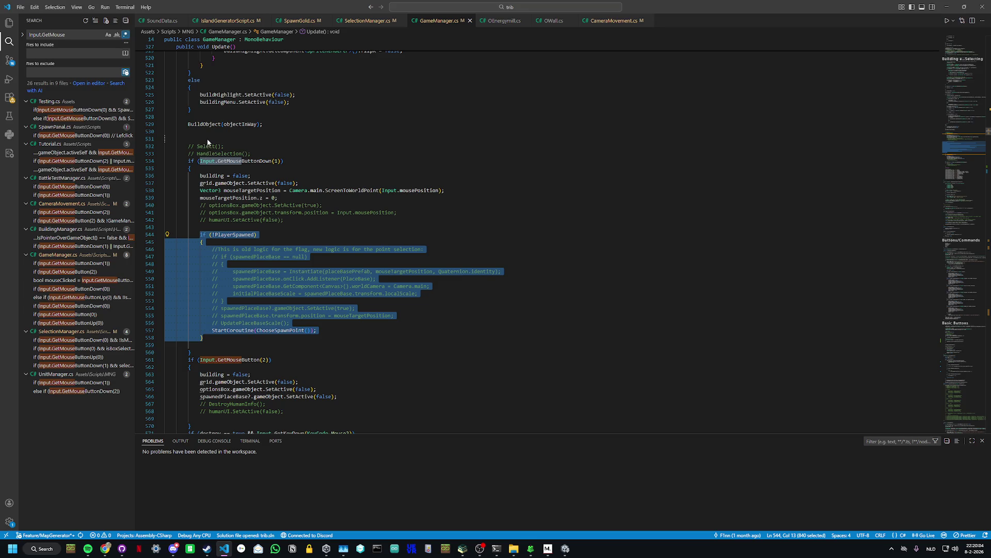
{"action": "left_click_drag", "start_coordinate": [206, 138], "coordinate": [206, 138]}
{"action": "left_click", "coordinate": [192, 145]}
{"action": "left_click", "coordinate": [289, 139]}
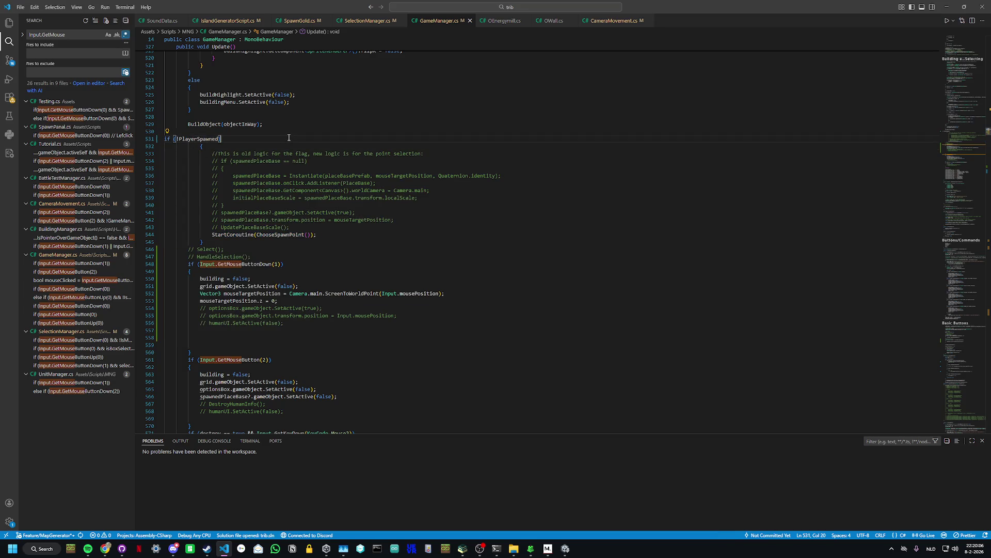
{"action": "key", "text": "shift+alt+f"}
{"action": "left_click", "coordinate": [349, 337]}
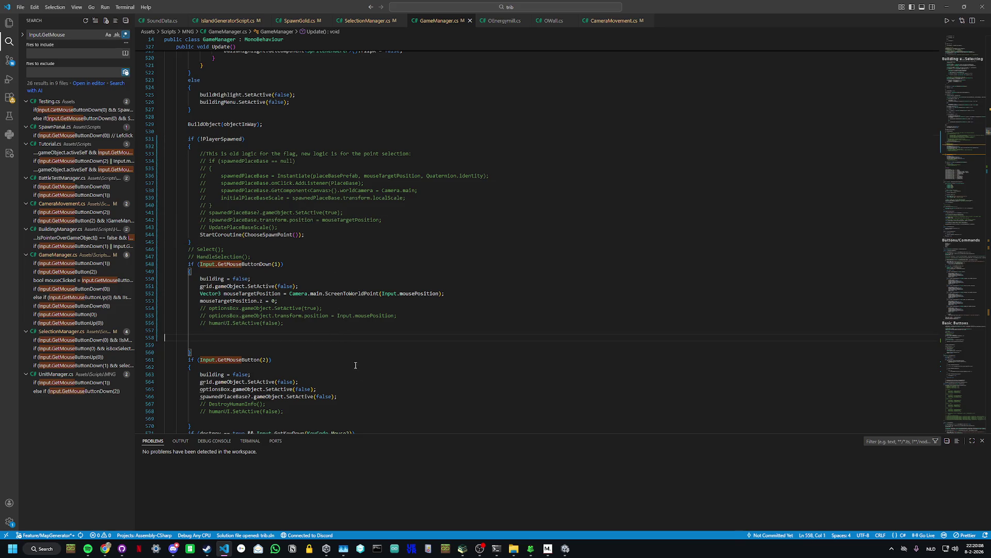
{"action": "left_click", "coordinate": [566, 548]}
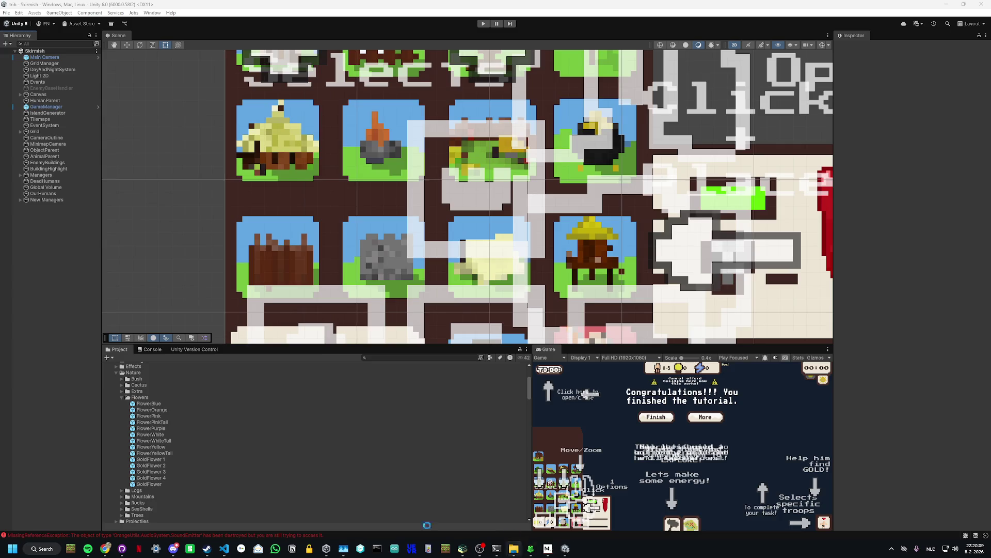
Step: Commit the 13 files as 'Added Gold Flower Spawning!' to Feature/MapGenerator and push to origin
{"action": "left_click", "coordinate": [121, 548]}
{"action": "type", "text": "Adde"}
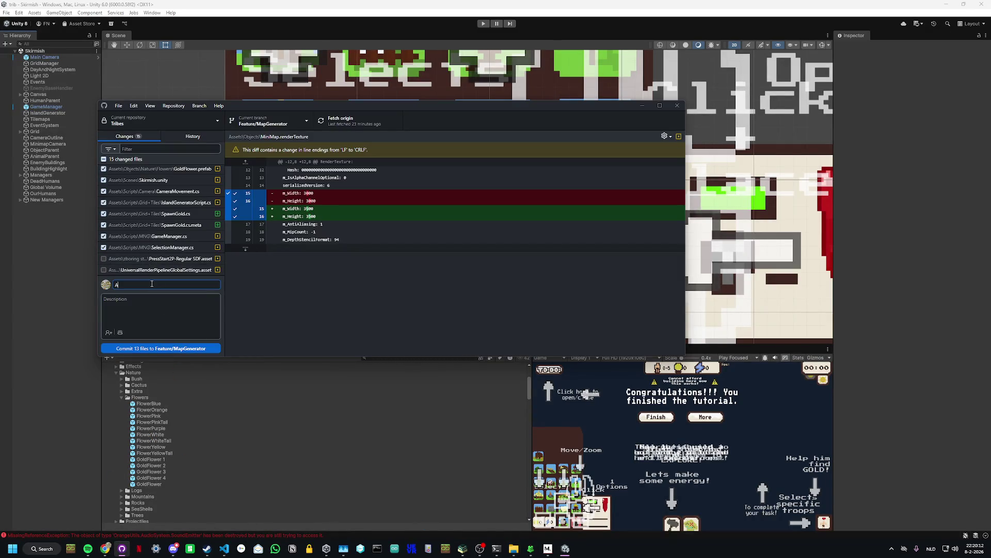
{"action": "type", "text": "d Gold Flow"}
{"action": "type", "text": "er Spaw"}
{"action": "type", "text": "ning!"}
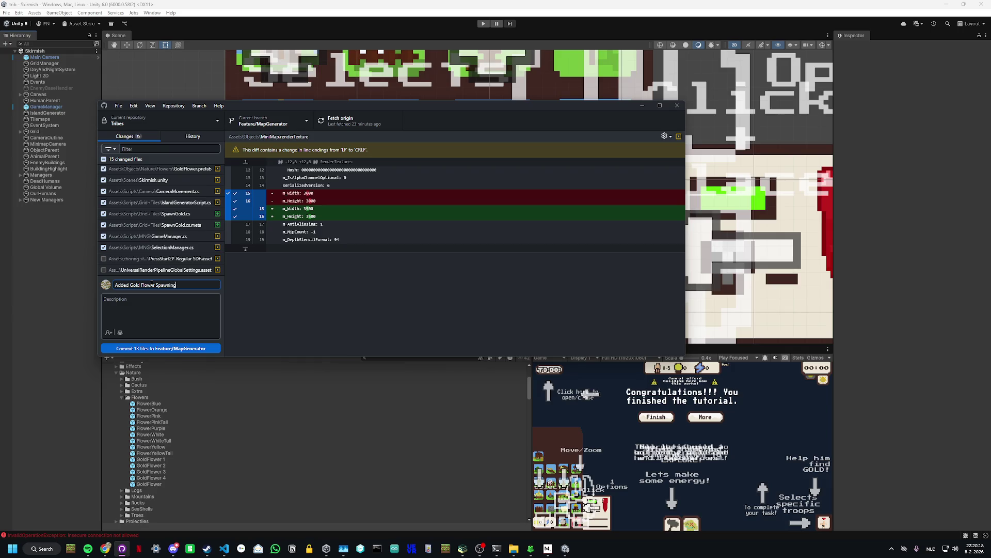
{"action": "left_click", "coordinate": [179, 349]}
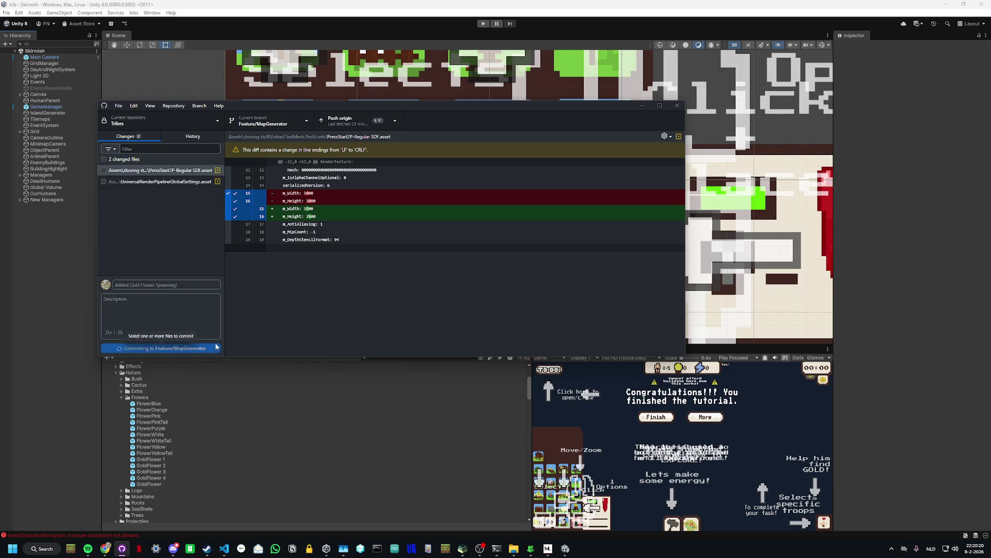
{"action": "left_click", "coordinate": [354, 126]}
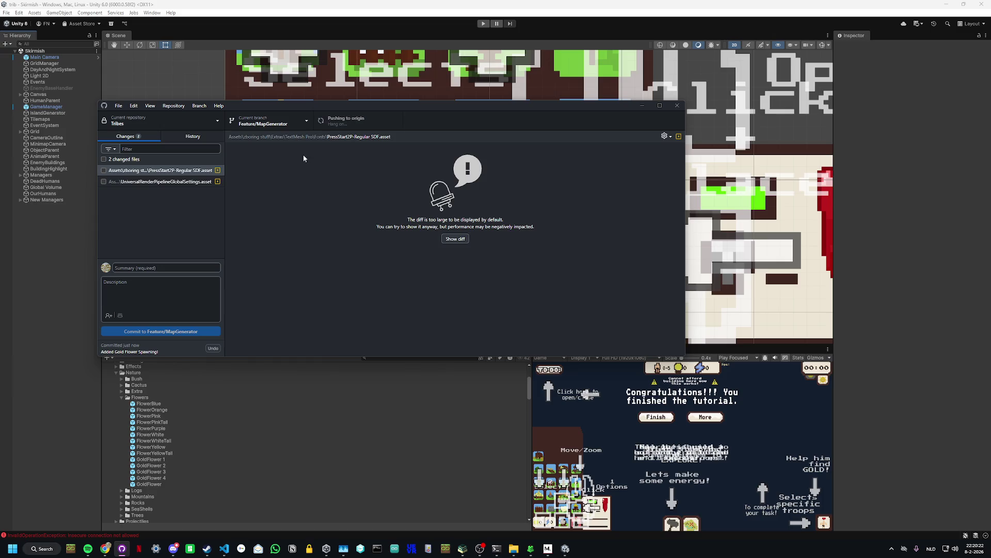
{"action": "left_click", "coordinate": [267, 115]}
{"action": "left_click", "coordinate": [192, 223]}
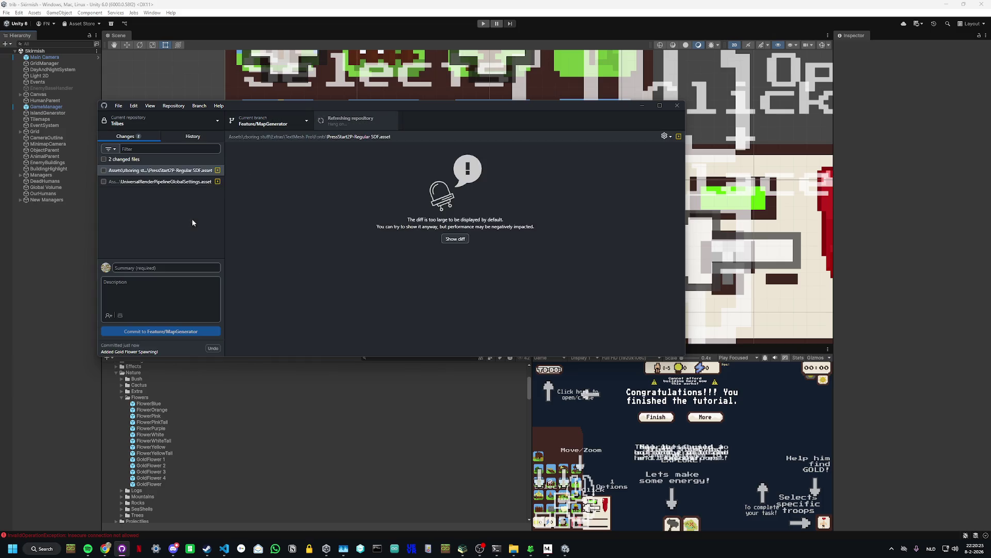
{"action": "left_click", "coordinate": [61, 282]}
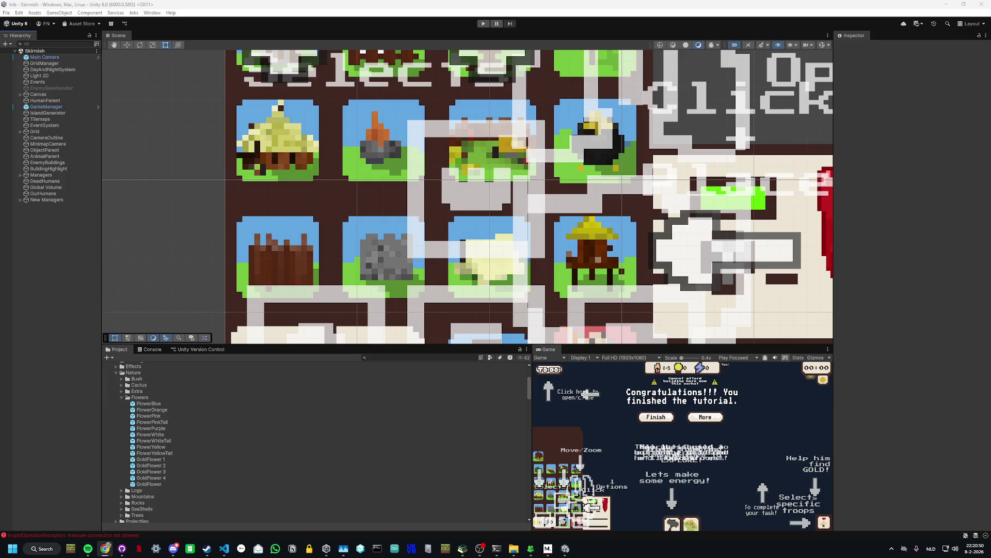
Step: Play-test the game, then force-close Unity with End task and return to VS Code
{"action": "left_click", "coordinate": [484, 24]}
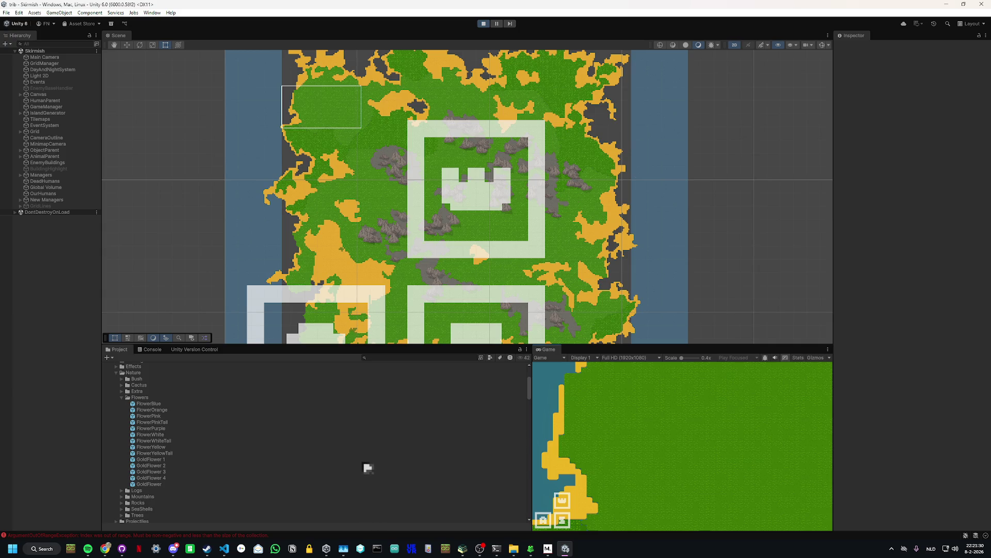
{"action": "mouse_move", "coordinate": [565, 546]}
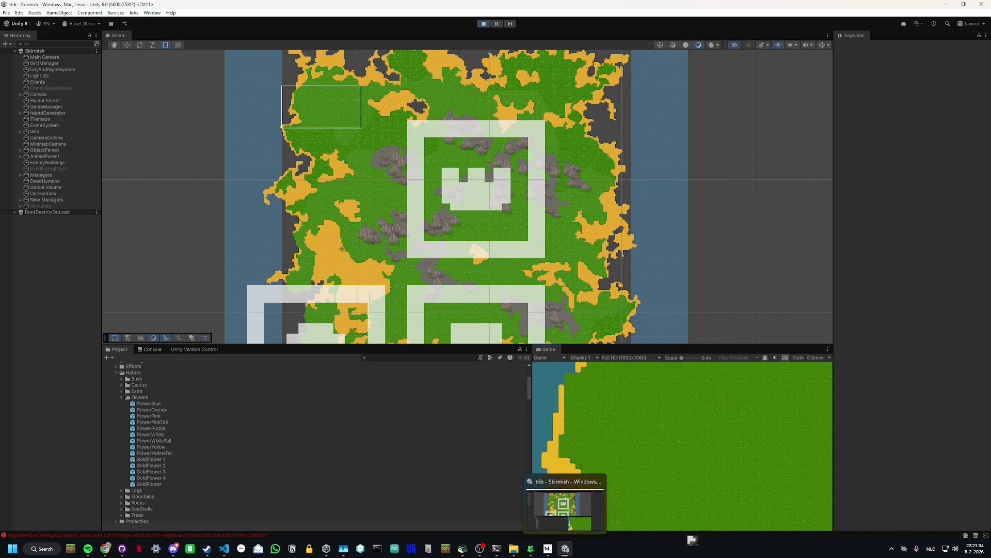
{"action": "right_click", "coordinate": [566, 548]}
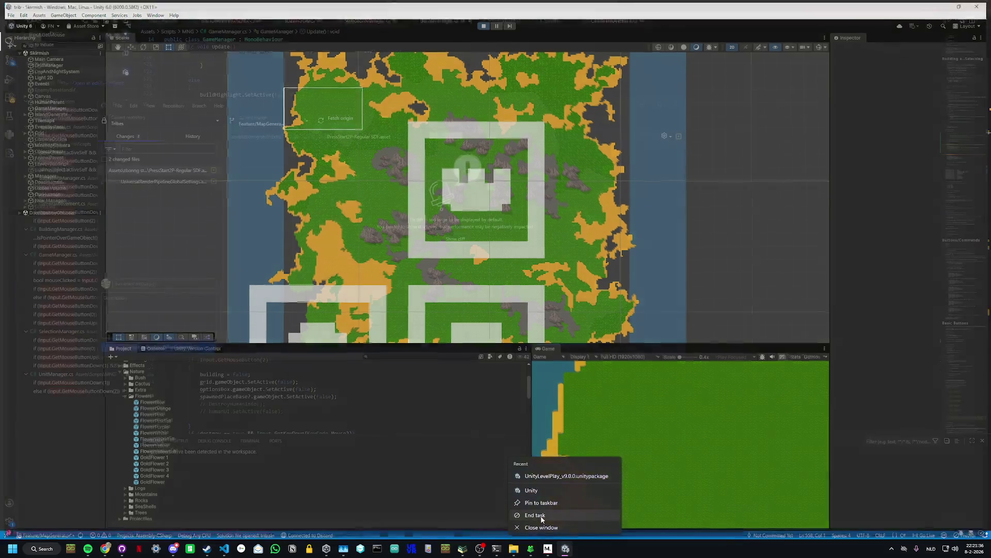
{"action": "left_click", "coordinate": [537, 515]}
{"action": "left_click", "coordinate": [319, 425]}
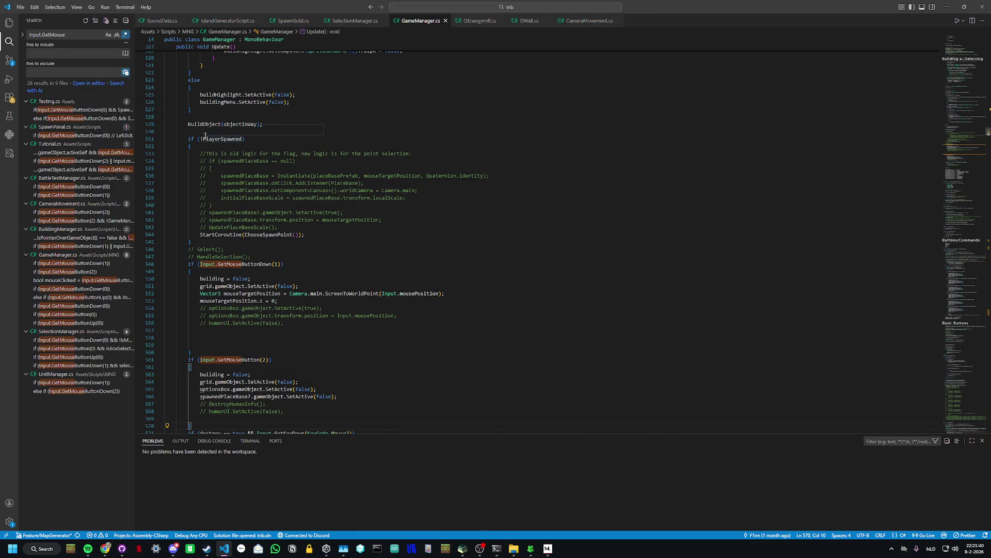
Step: Remove the if (!PlayerSpawned) spawn-point block from Update() in GameManager.cs
{"action": "mouse_move", "coordinate": [229, 236]}
{"action": "left_click_drag", "start_coordinate": [245, 240], "coordinate": [188, 141]}
{"action": "key", "text": "ctrl+c"}
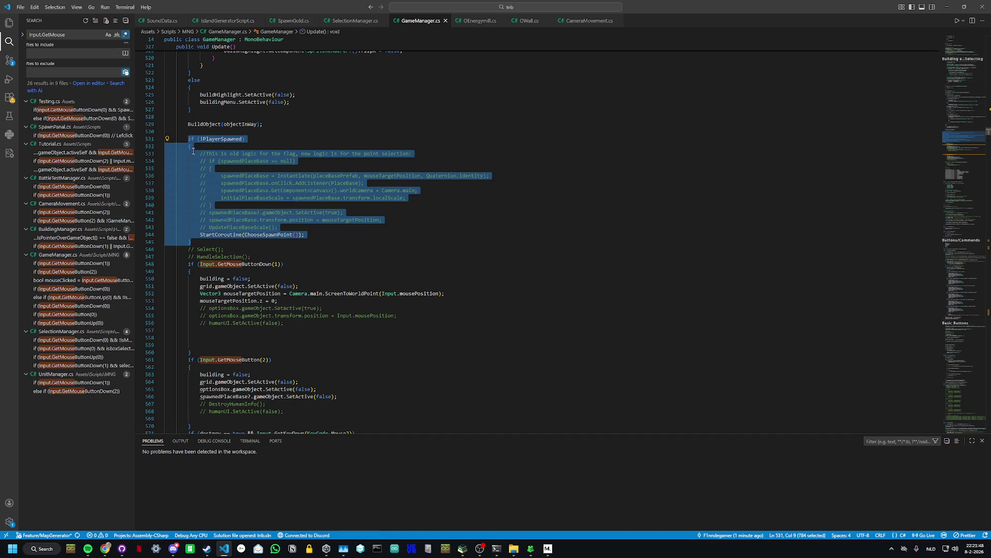
{"action": "key", "text": "Delete"}
{"action": "scroll", "coordinate": [248, 305], "scroll_direction": "up", "scroll_amount": 4}
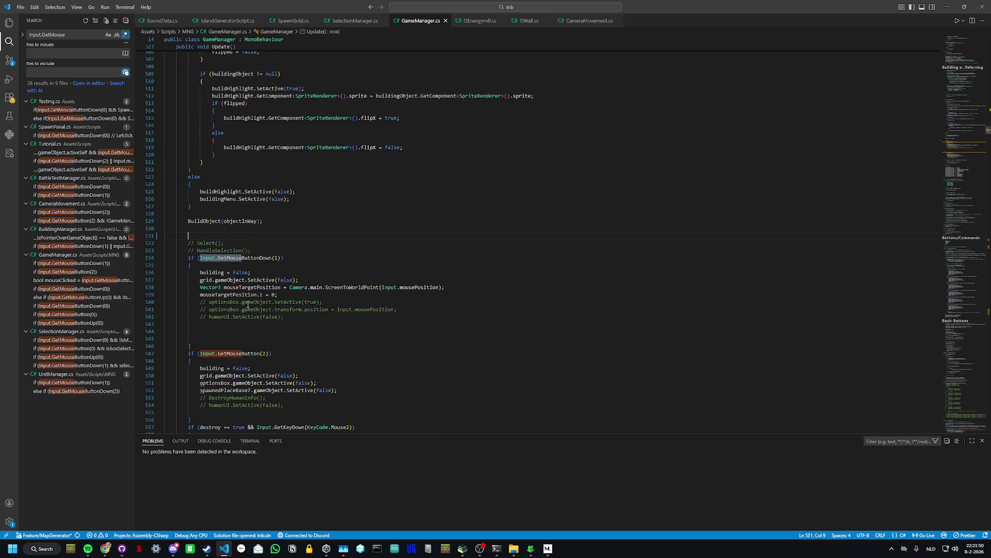
{"action": "key", "text": "ctrl+z"}
{"action": "key", "text": "ctrl+y"}
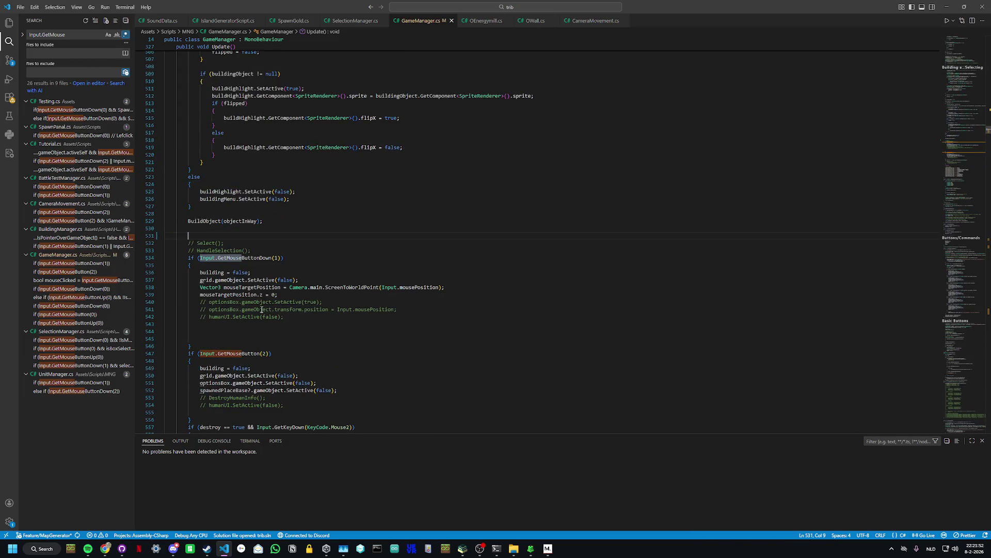
{"action": "scroll", "coordinate": [264, 310], "scroll_direction": "up", "scroll_amount": 6}
{"action": "scroll", "coordinate": [265, 310], "scroll_direction": "up", "scroll_amount": 20}
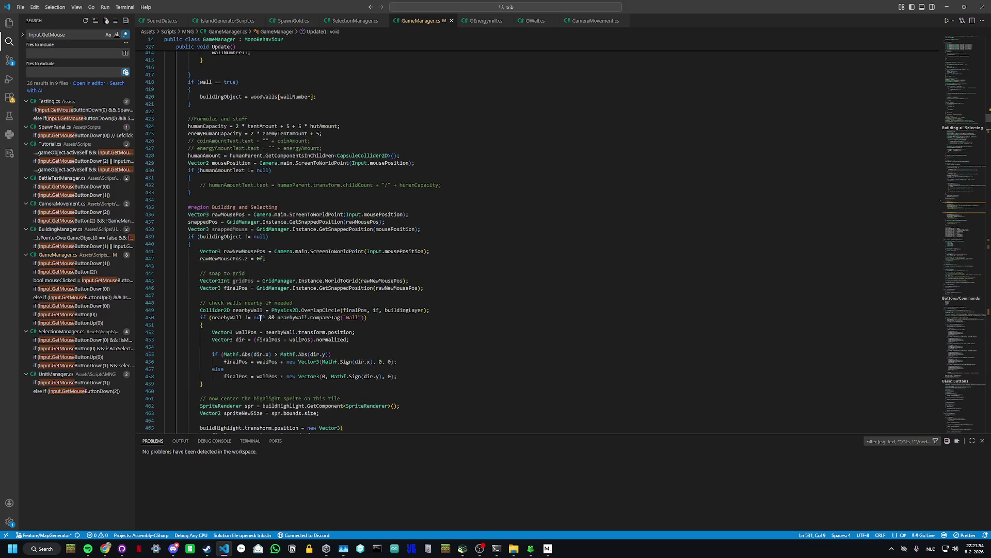
{"action": "scroll", "coordinate": [260, 318], "scroll_direction": "up", "scroll_amount": 20}
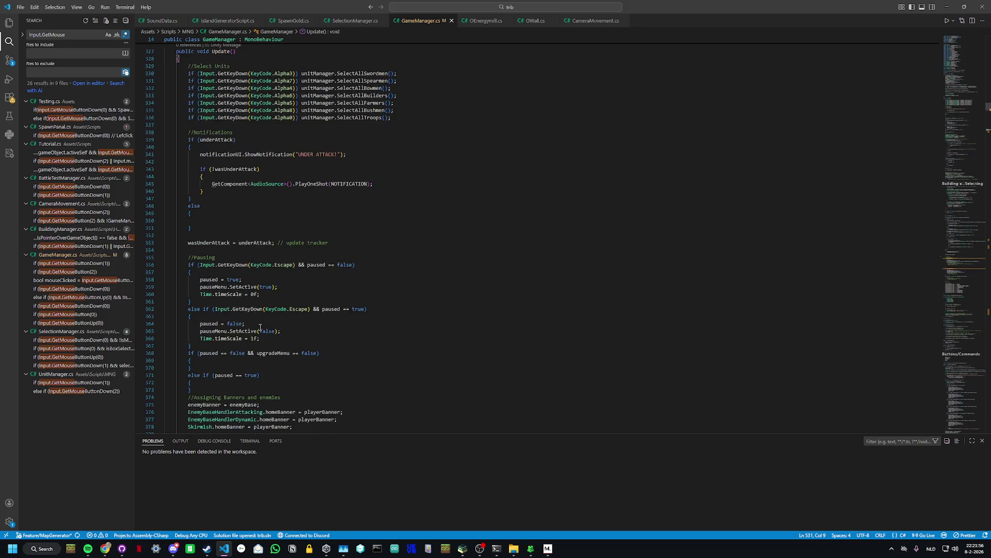
{"action": "scroll", "coordinate": [435, 305], "scroll_direction": "up", "scroll_amount": 10}
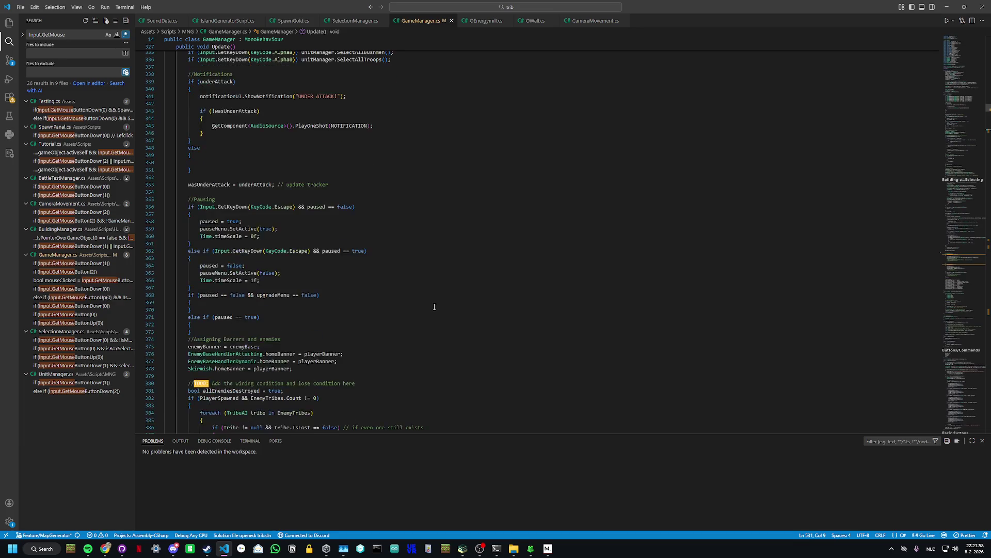
{"action": "scroll", "coordinate": [436, 313], "scroll_direction": "up", "scroll_amount": 7}
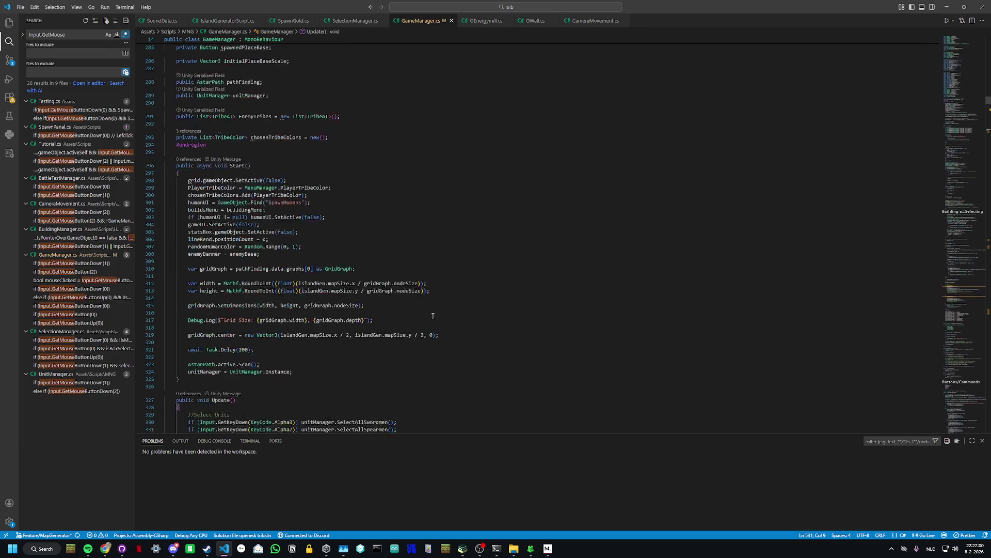
{"action": "scroll", "coordinate": [434, 316], "scroll_direction": "down", "scroll_amount": 3}
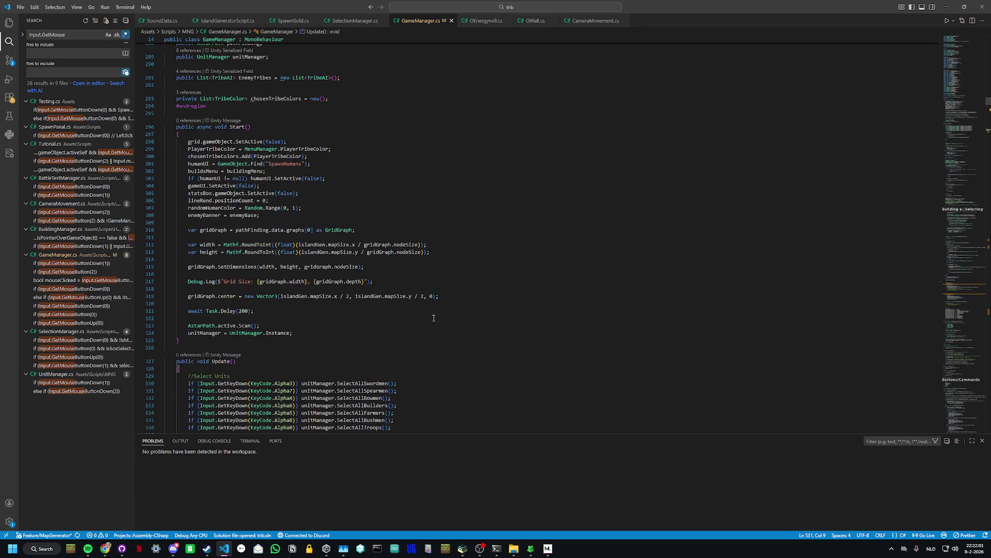
Step: Paste the block at the end of Start(), stripping its if (!PlayerSpawned) line and braces
{"action": "left_click", "coordinate": [381, 334]}
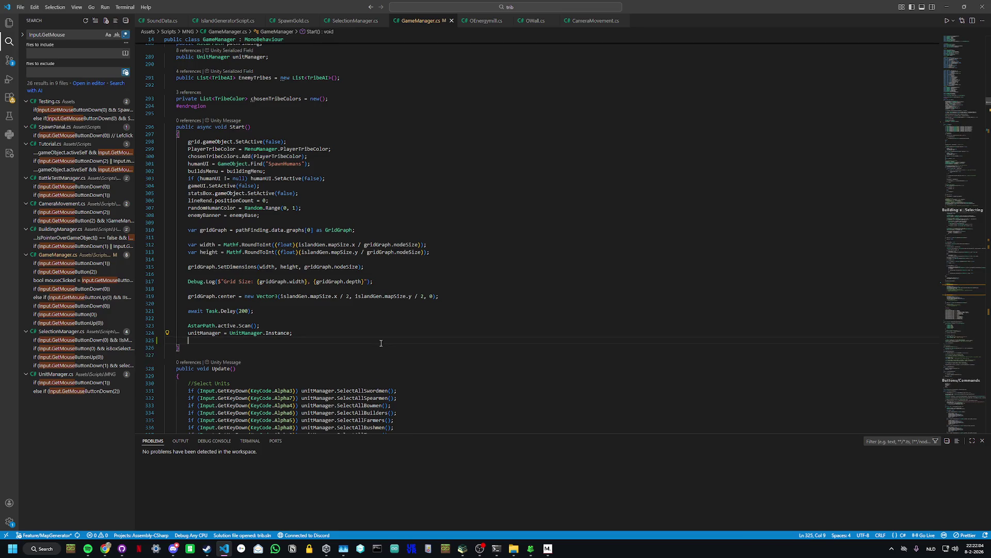
{"action": "key", "text": "ctrl+v"}
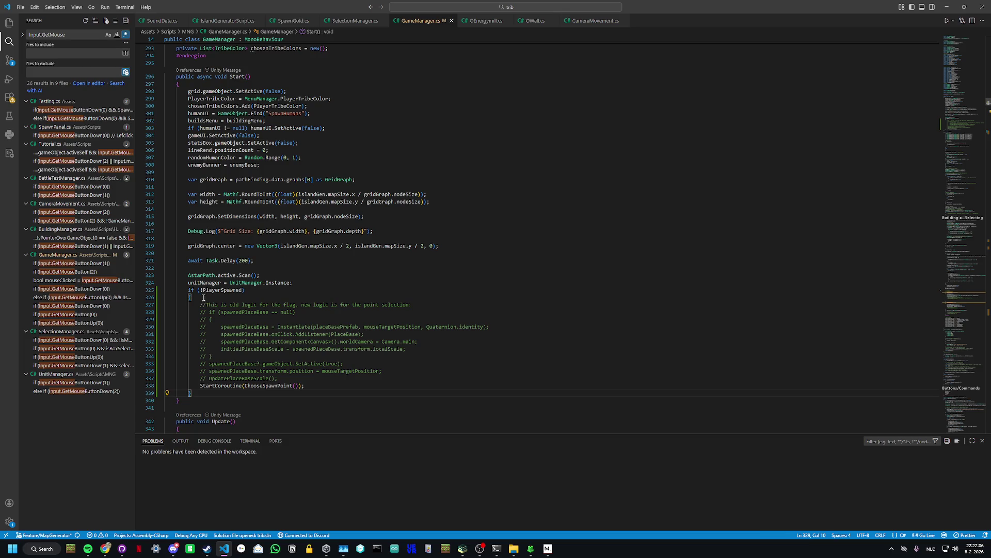
{"action": "left_click_drag", "start_coordinate": [194, 297], "coordinate": [189, 290]}
{"action": "key", "text": "BackSpace"}
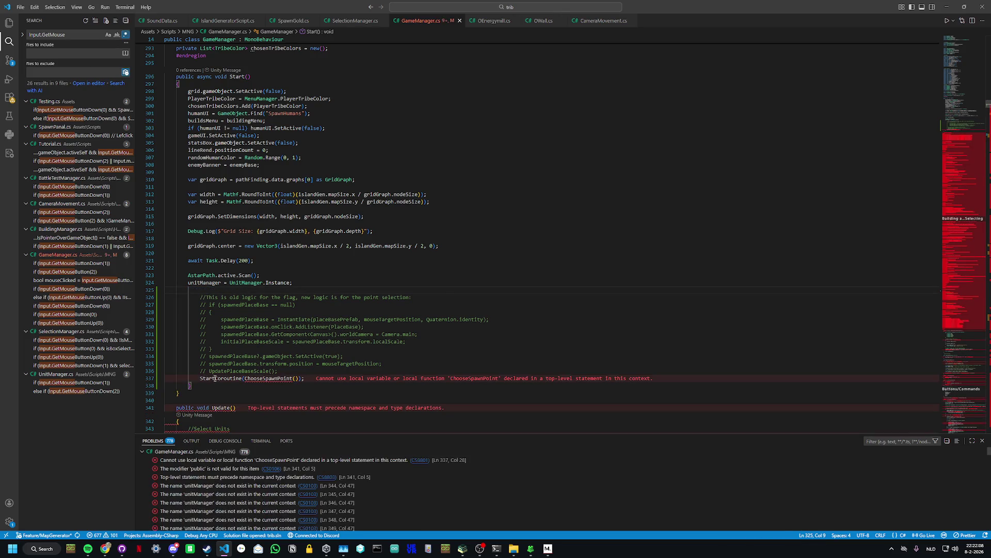
{"action": "left_click", "coordinate": [190, 385]}
{"action": "key", "text": "BackSpace"}
{"action": "key", "text": "shift+alt+f"}
{"action": "key", "text": "Down"}
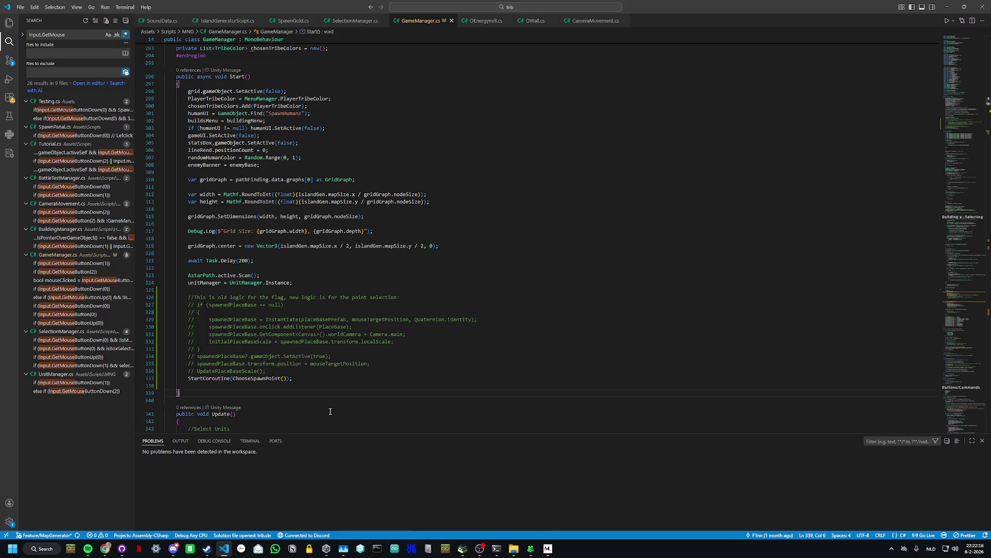
{"action": "scroll", "coordinate": [411, 418], "scroll_direction": "down", "scroll_amount": 3}
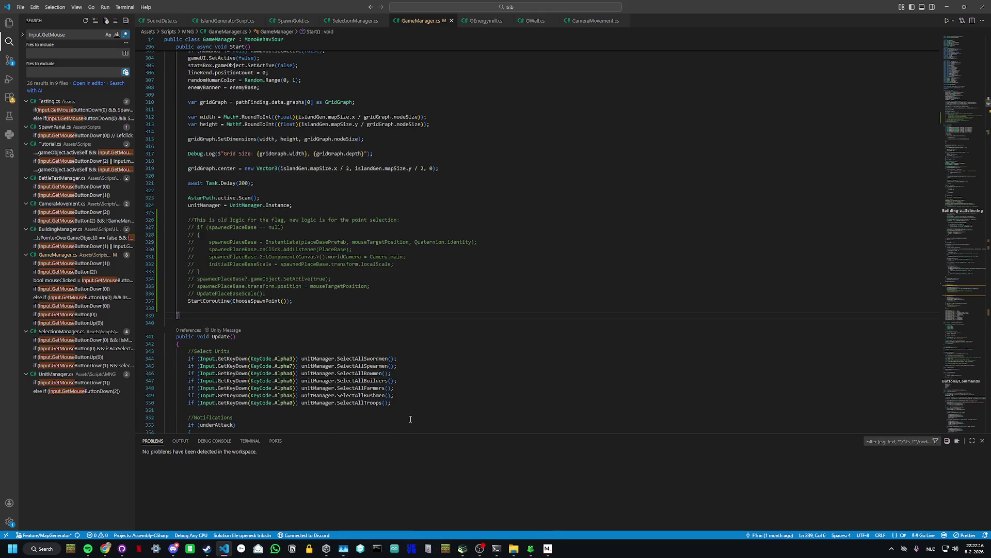
Step: Minimize VS Code and launch the trib project from Unity Hub
{"action": "left_click", "coordinate": [950, 7]}
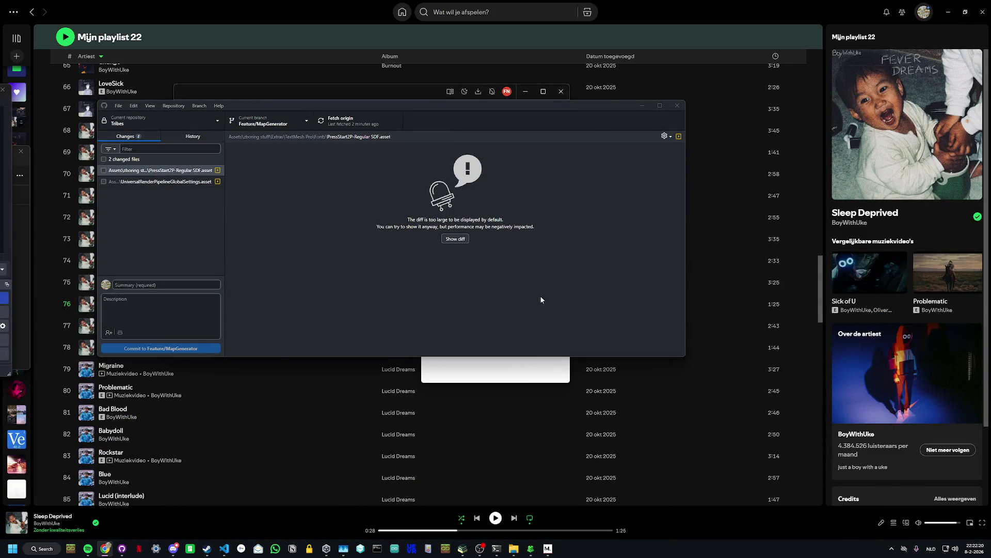
{"action": "left_click", "coordinate": [327, 549]}
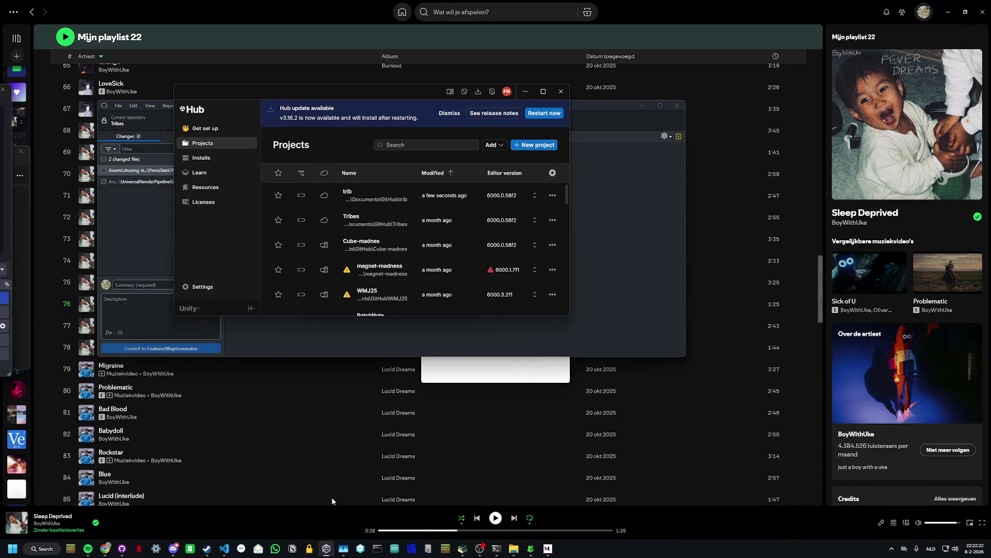
{"action": "left_click", "coordinate": [384, 206]}
{"action": "right_click", "coordinate": [384, 209]}
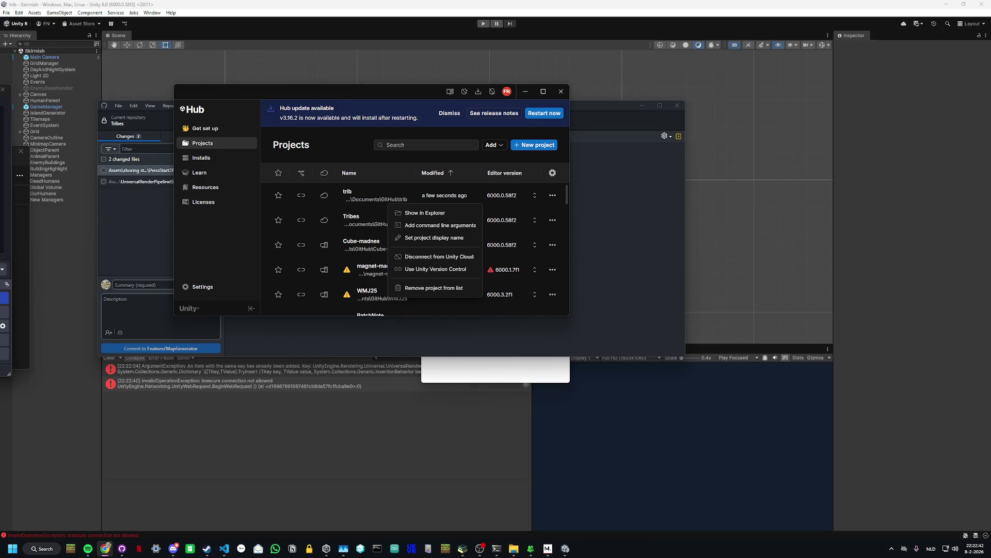
{"action": "left_click", "coordinate": [504, 97]}
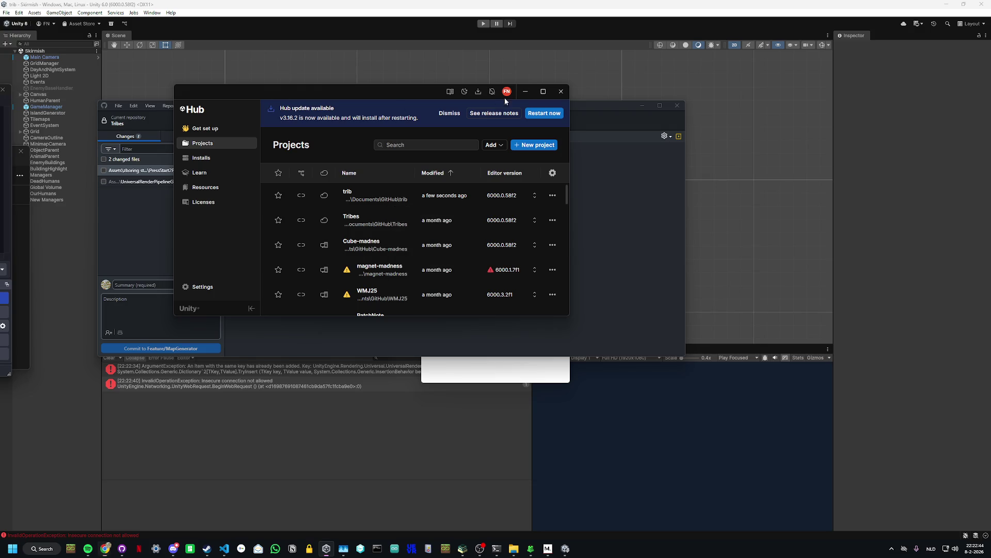
Step: Move Unity Hub, GitHub Desktop and Mechvibes aside, then run the game in Play mode
{"action": "left_click", "coordinate": [525, 91]}
{"action": "double_click", "coordinate": [603, 106]}
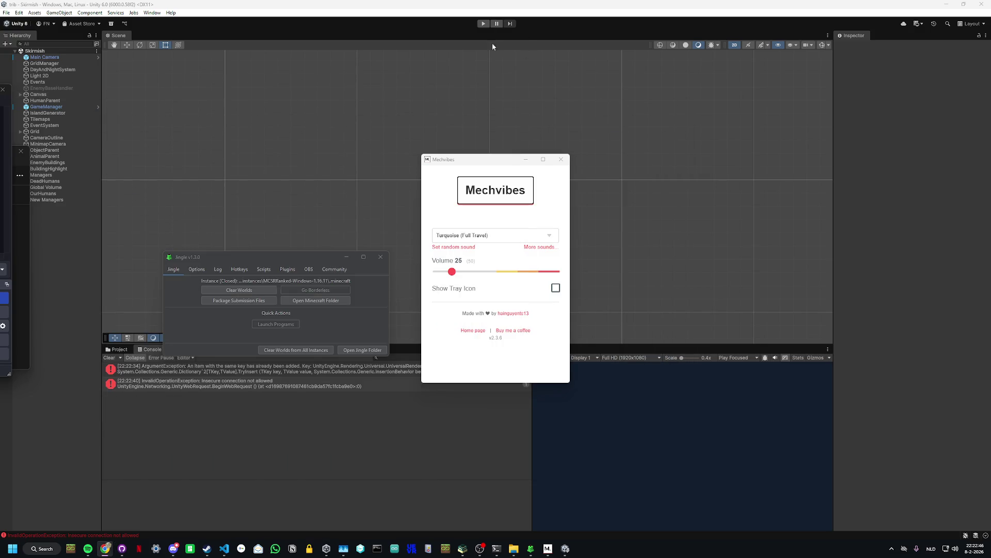
{"action": "left_click", "coordinate": [540, 160]}
{"action": "left_click", "coordinate": [483, 24]}
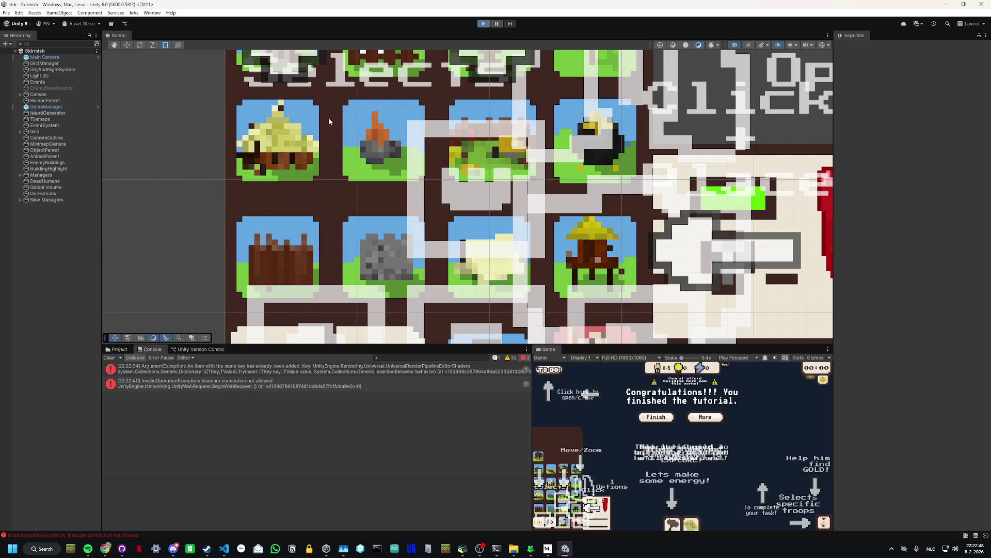